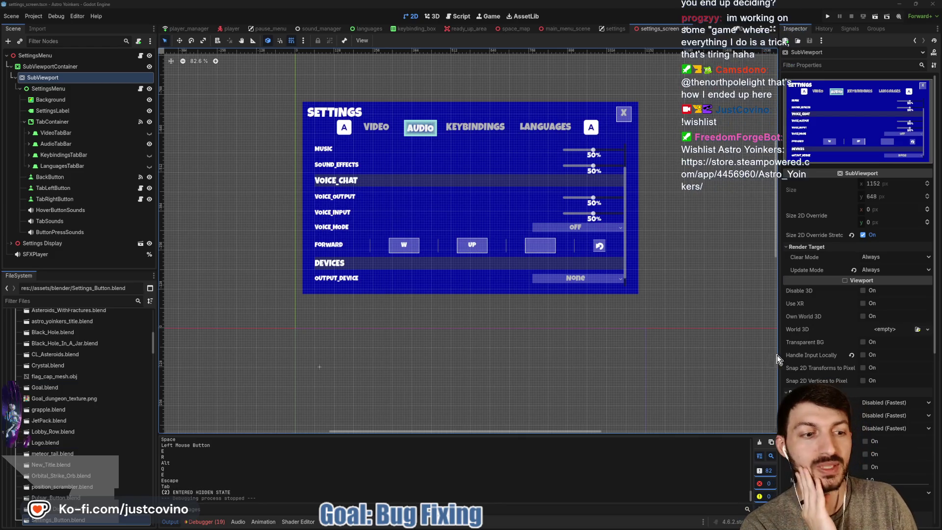
# Enable Handle Input Locally on the SubViewport, set Background's mouse filter to Ignore, and save.
pyautogui.moveTo(817, 360)
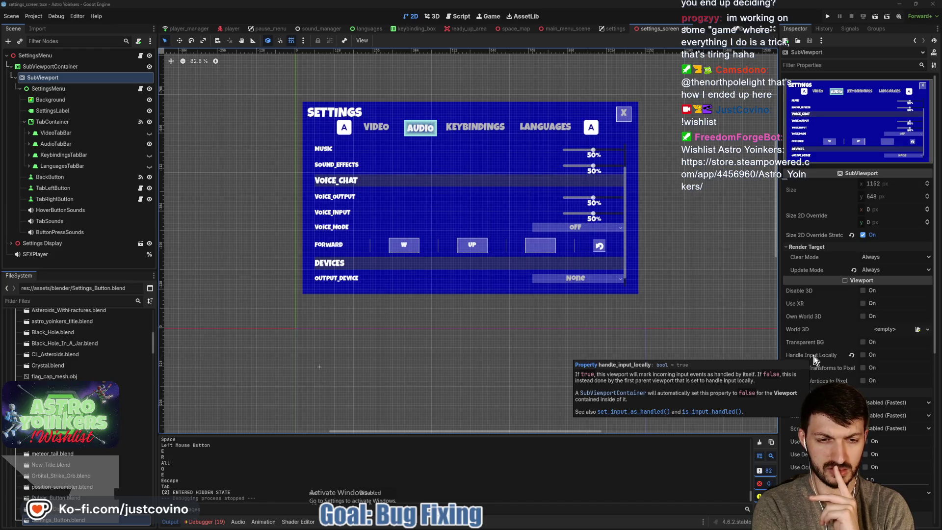
pyautogui.click(863, 355)
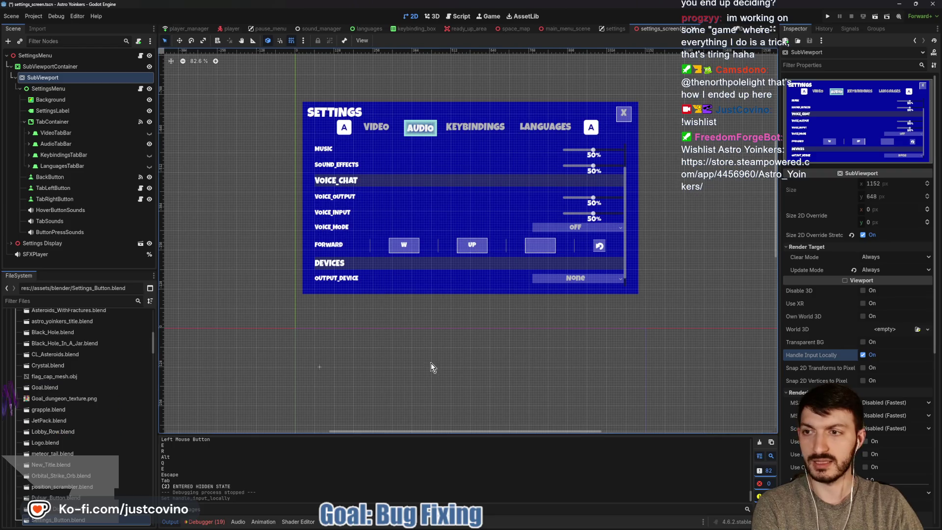
pyautogui.click(72, 91)
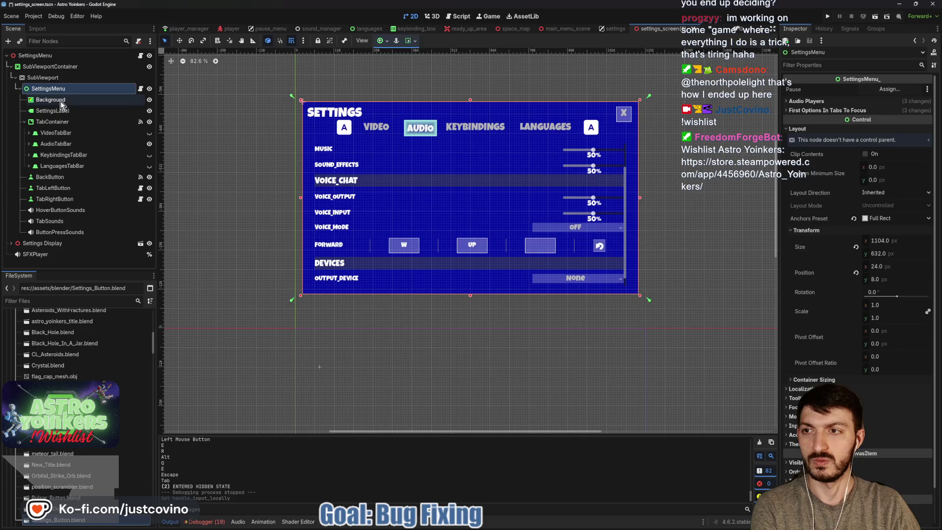
pyautogui.click(62, 102)
pyautogui.click(797, 146)
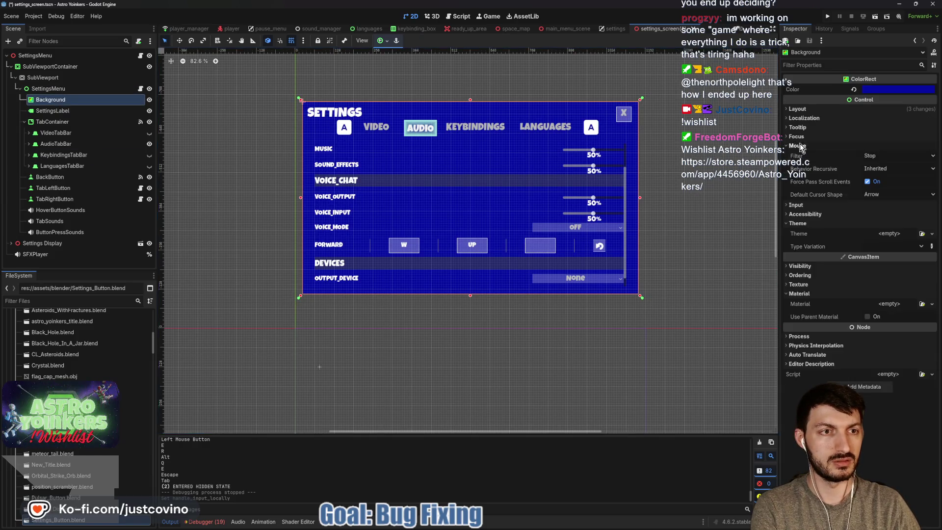
pyautogui.click(888, 156)
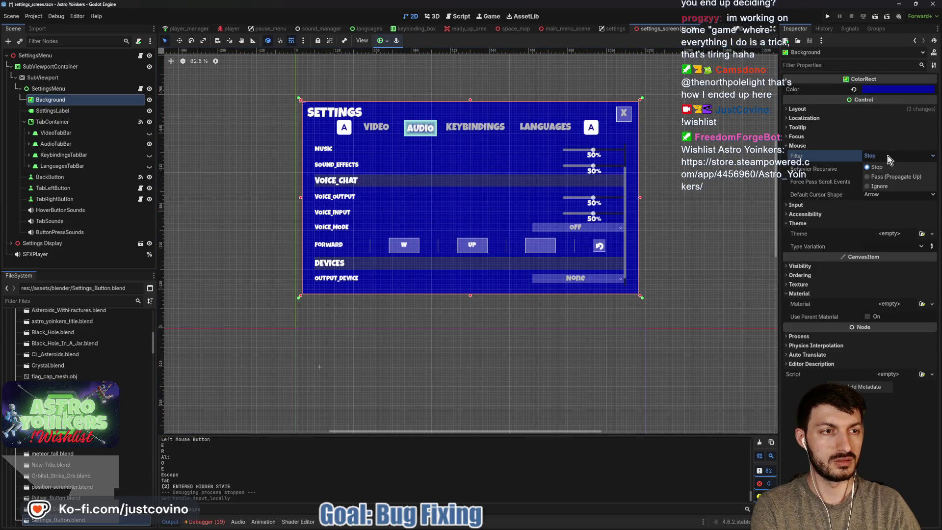
pyautogui.click(887, 184)
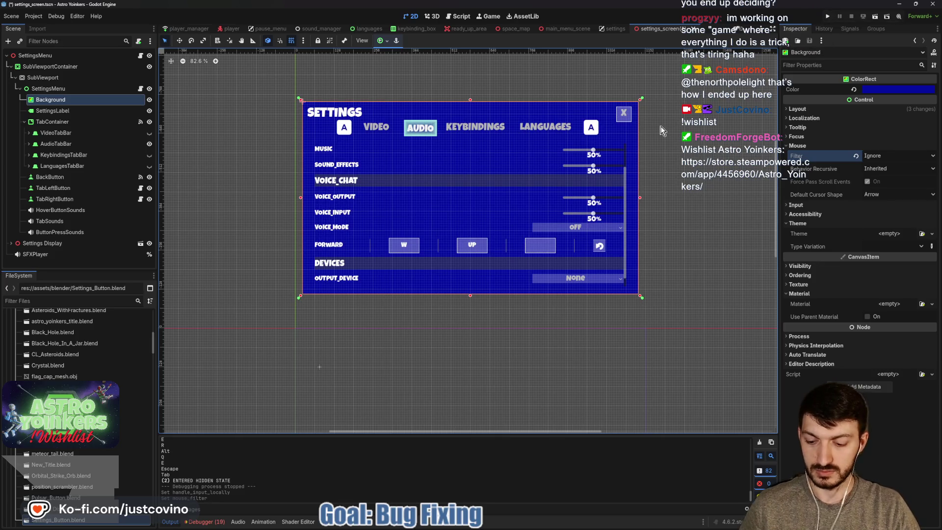
pyautogui.hotkey('ctrl', 's')
# Launch the game and use the debugger to inspect the last-clicked audio settings container.
pyautogui.click(827, 16)
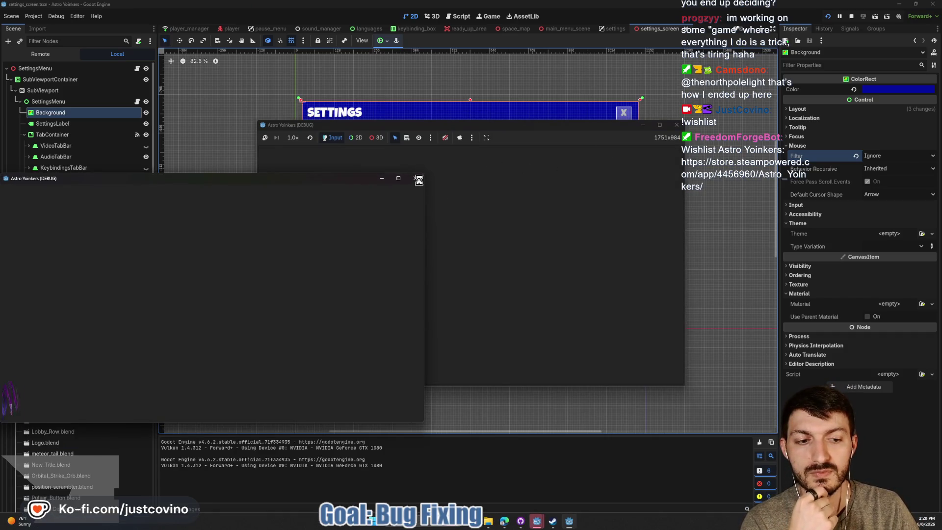
pyautogui.click(416, 178)
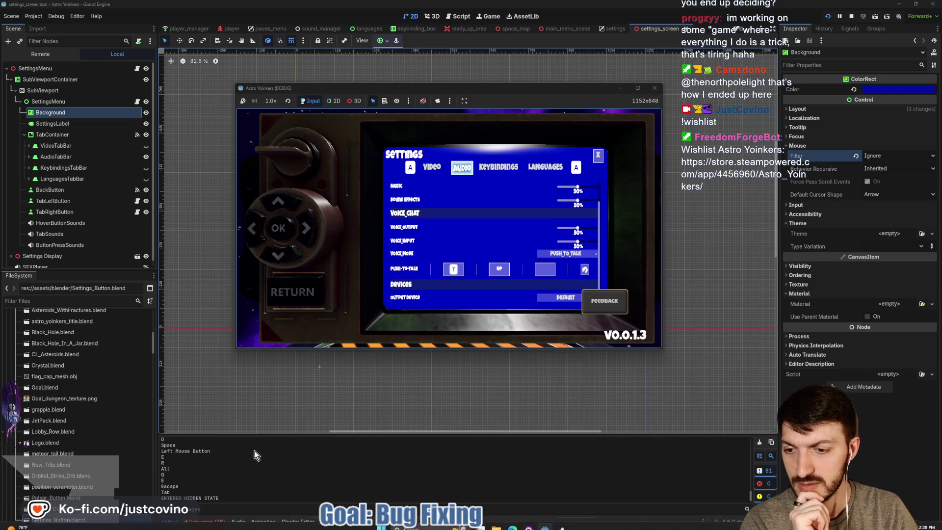
pyautogui.click(206, 522)
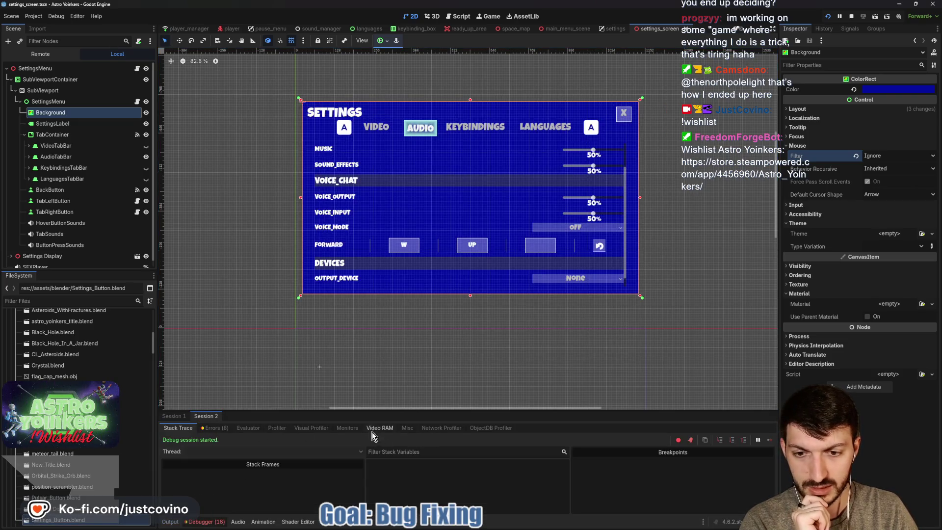
pyautogui.click(406, 428)
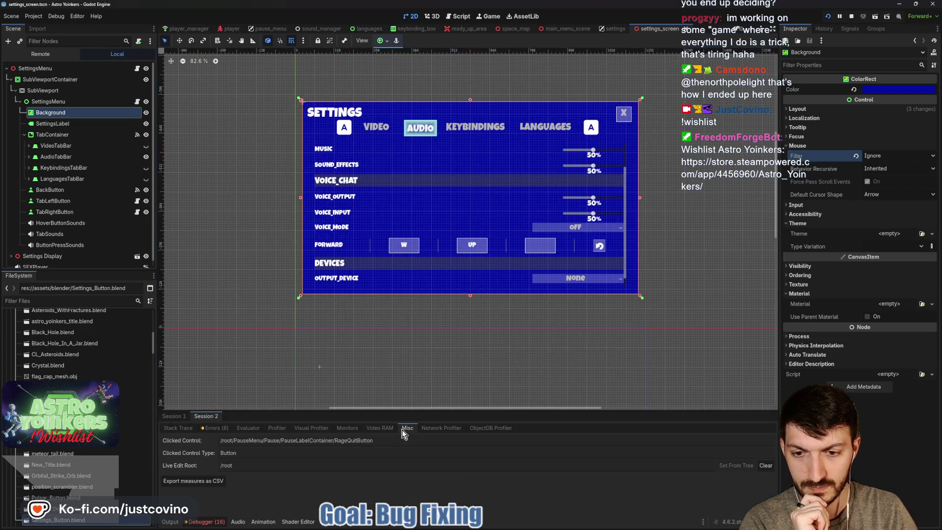
pyautogui.click(527, 130)
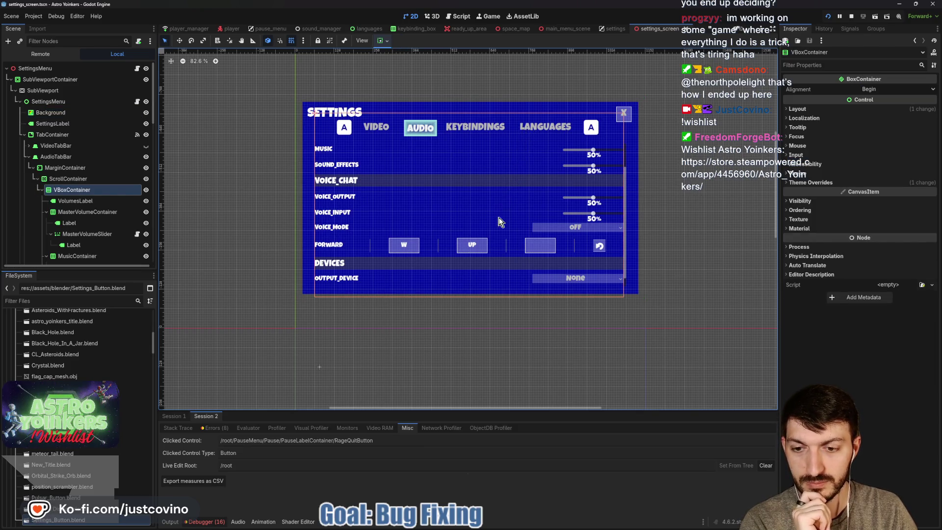
pyautogui.press('F6')
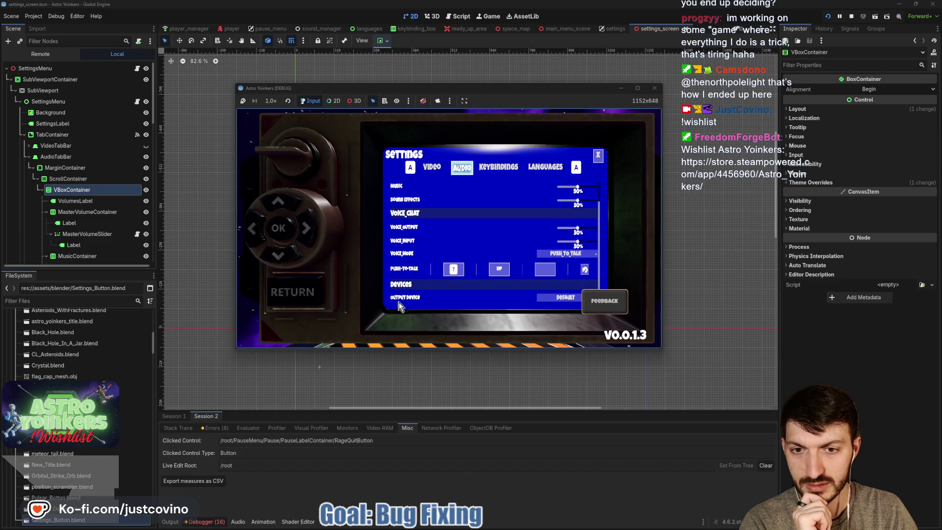
# Test the in-game settings panel and the Escape pause menu, then stop the game.
pyautogui.click(292, 301)
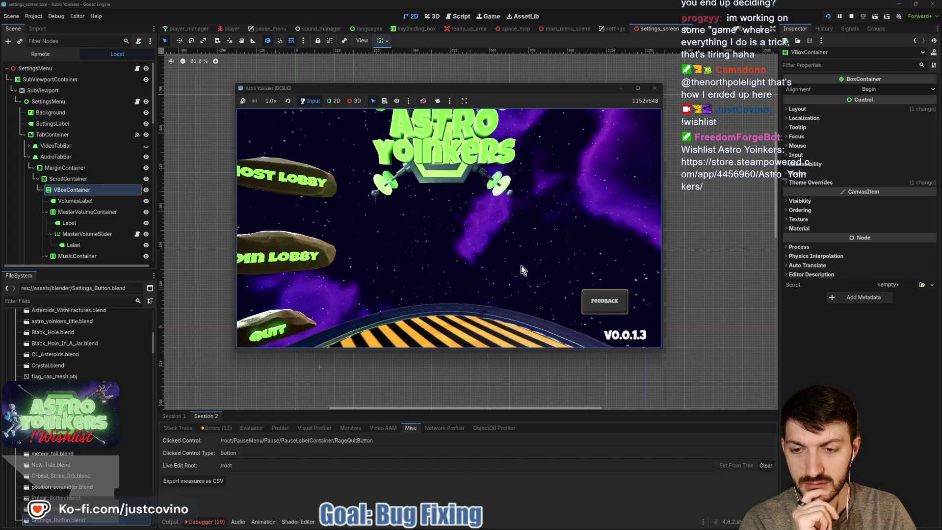
pyautogui.click(505, 265)
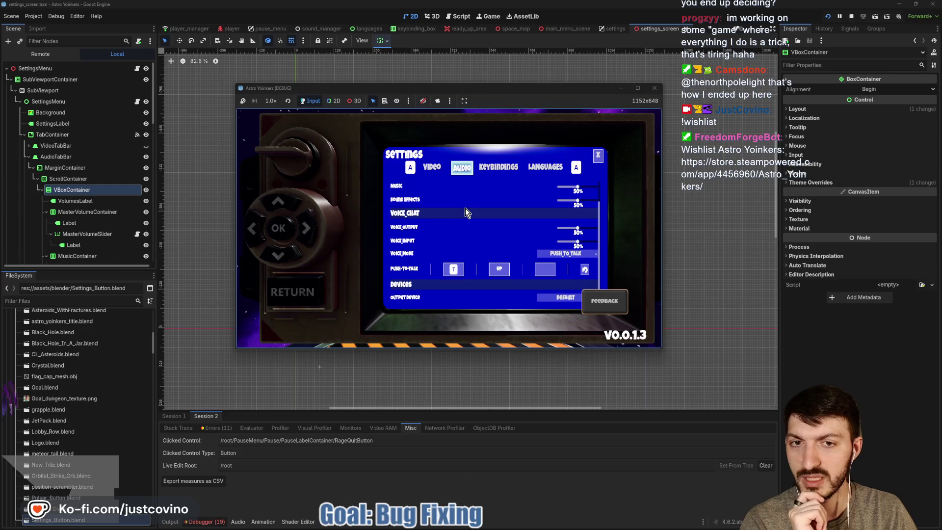
pyautogui.press('Escape')
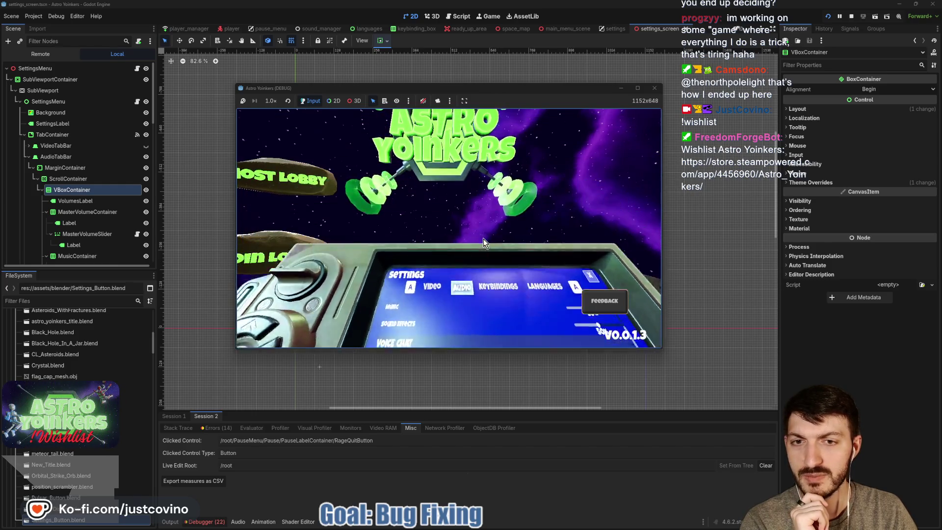
pyautogui.press('Escape')
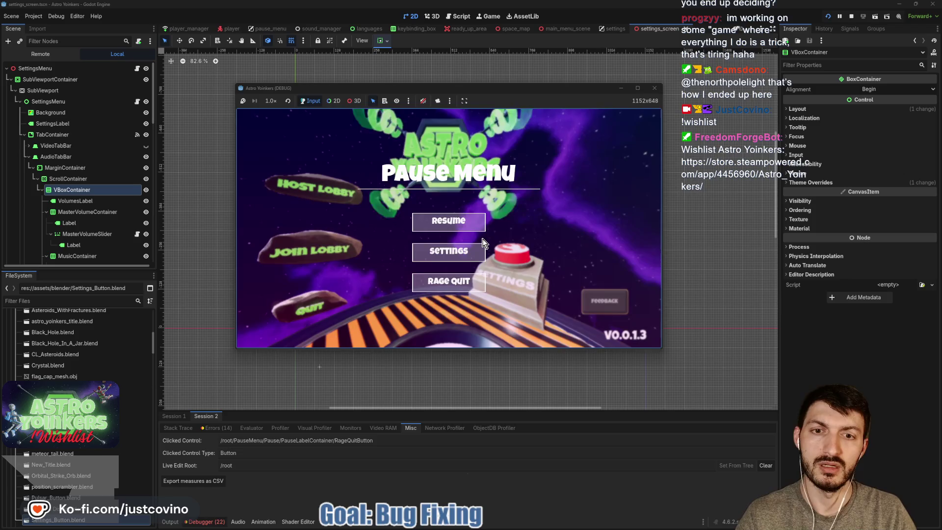
pyautogui.press('Escape')
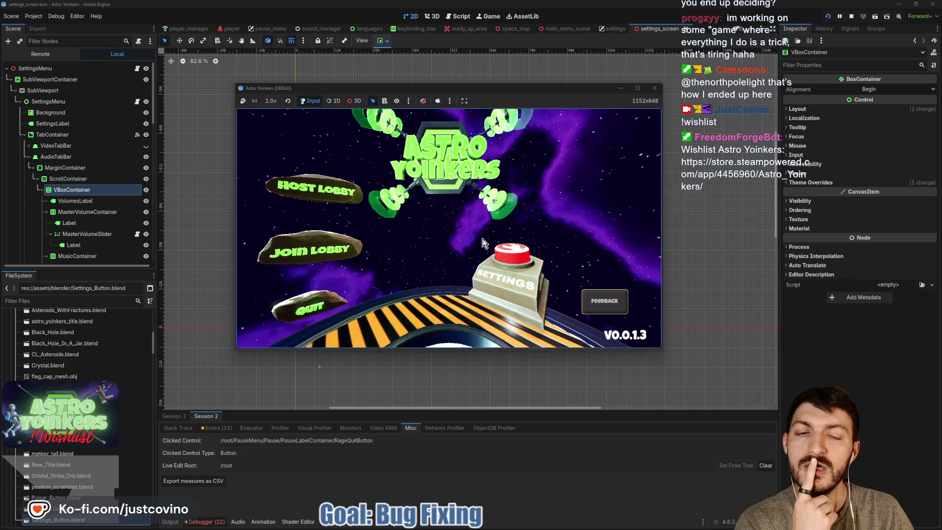
pyautogui.click(852, 15)
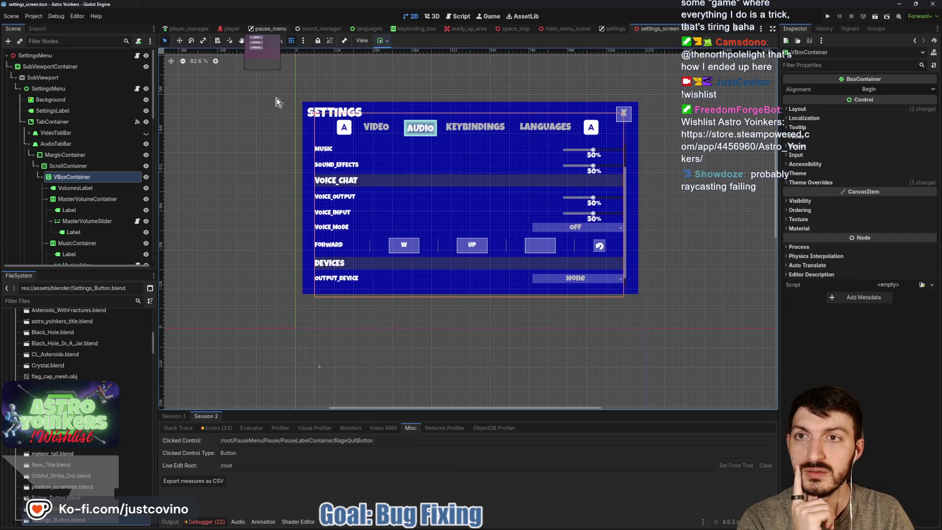
# Open pause_menu.gd from the PauseMenu root node of the pause_menu scene.
pyautogui.click(267, 28)
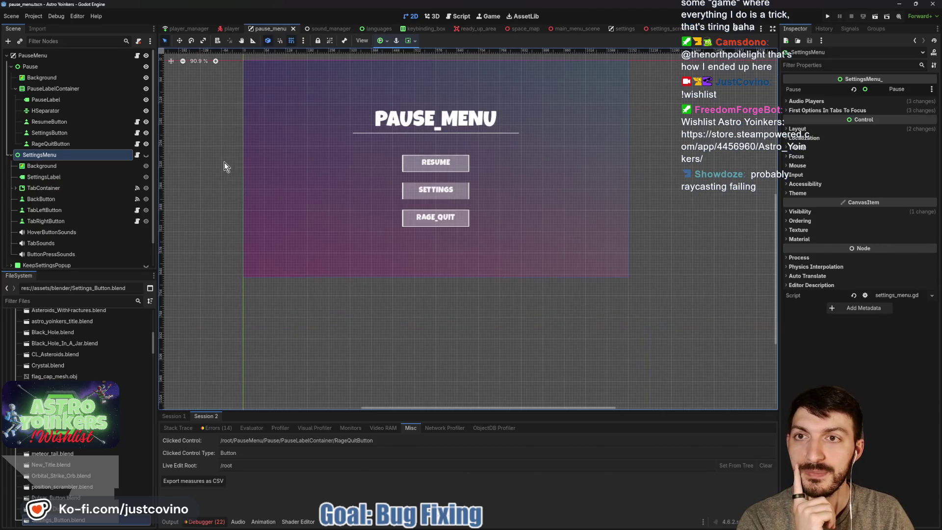
pyautogui.click(130, 55)
pyautogui.click(137, 57)
pyautogui.click(487, 205)
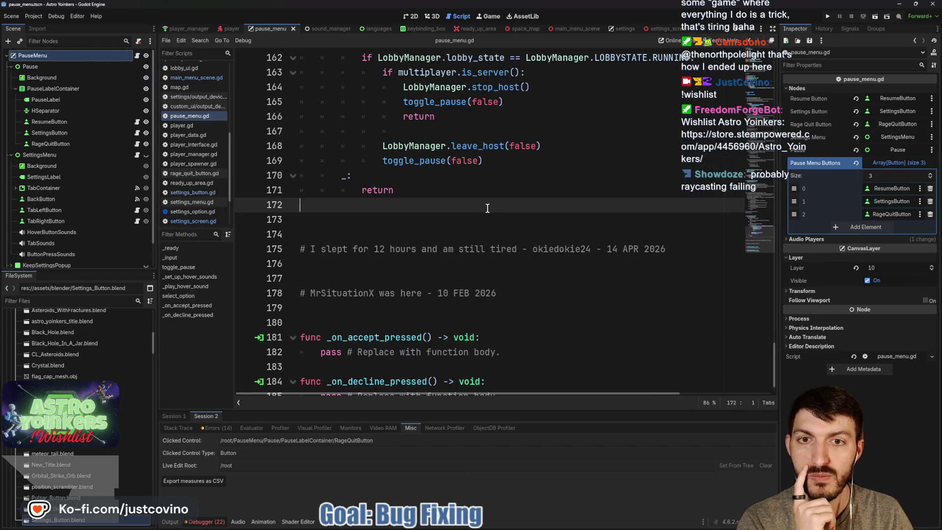
pyautogui.scroll(5, 487, 208)
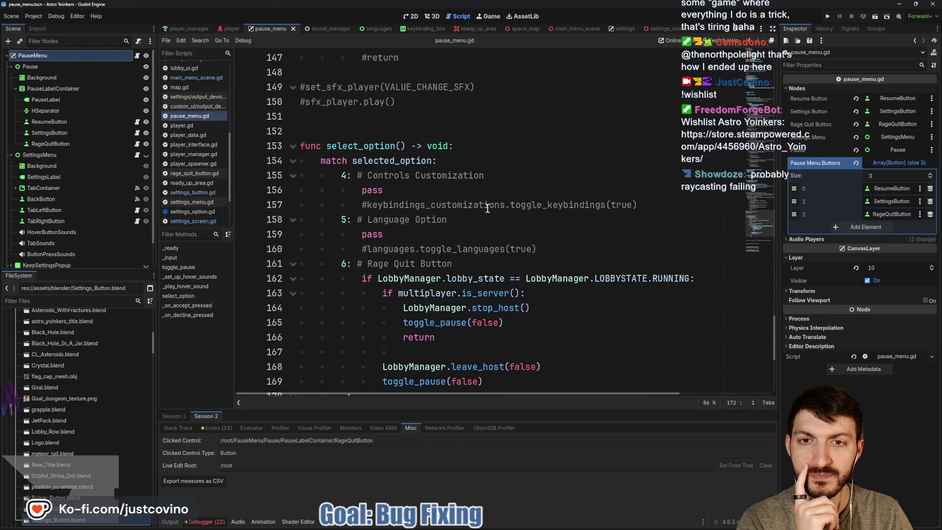
pyautogui.scroll(15, 487, 208)
pyautogui.scroll(-1, 488, 208)
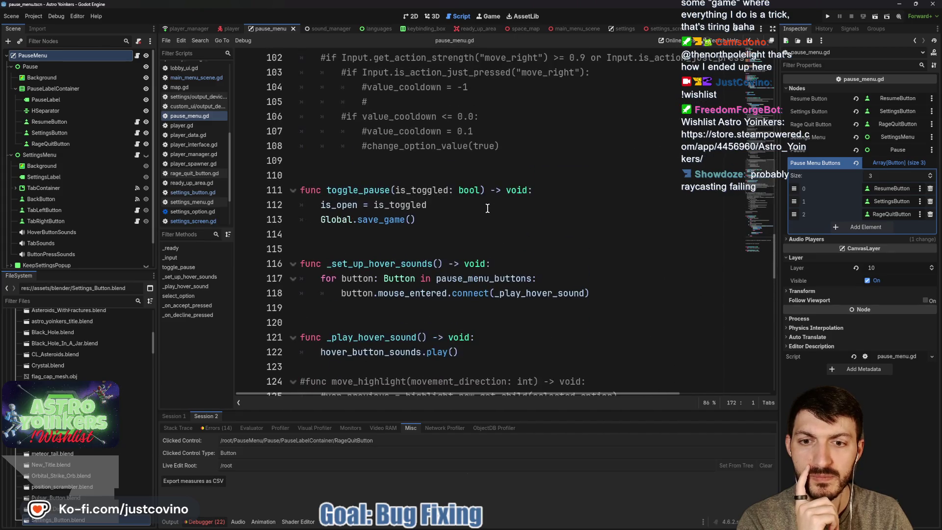
pyautogui.scroll(-20, 488, 208)
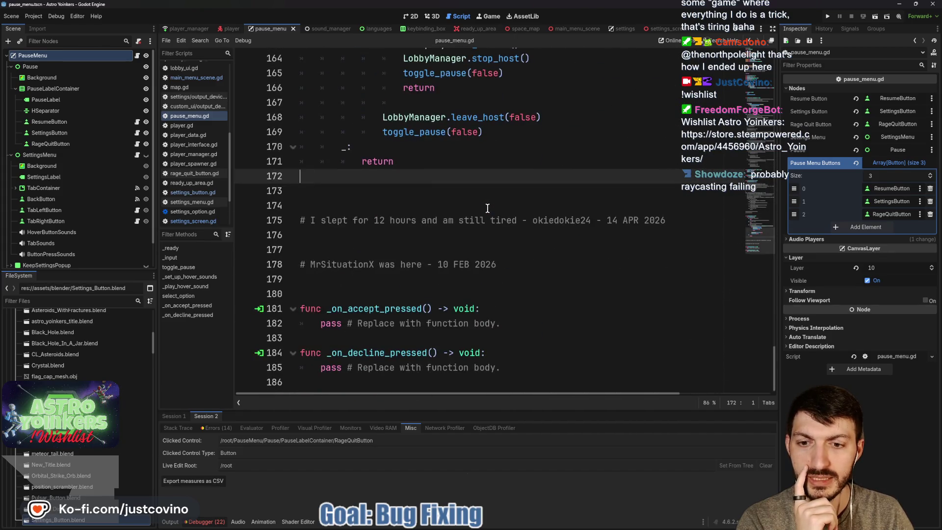
pyautogui.scroll(20, 494, 243)
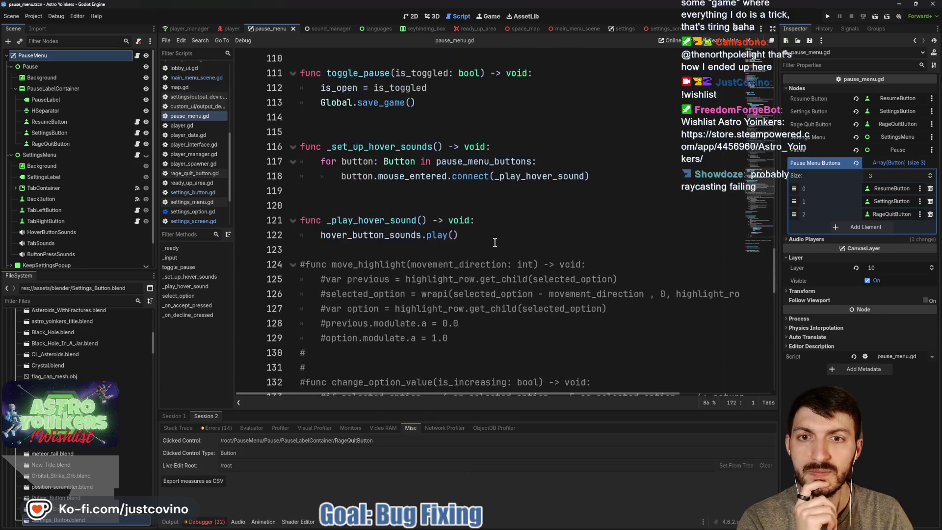
pyautogui.scroll(2, 495, 243)
pyautogui.scroll(1, 494, 242)
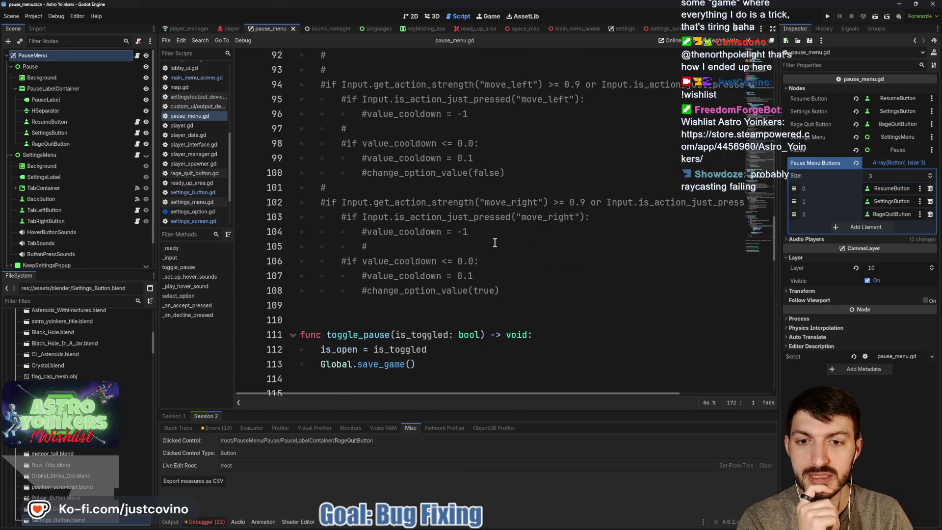
pyautogui.scroll(18, 495, 242)
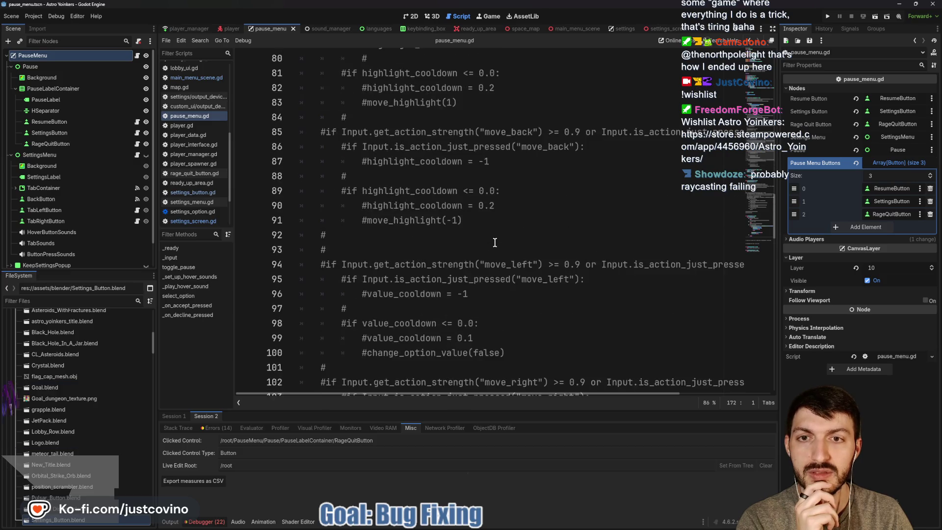
pyautogui.scroll(2, 495, 242)
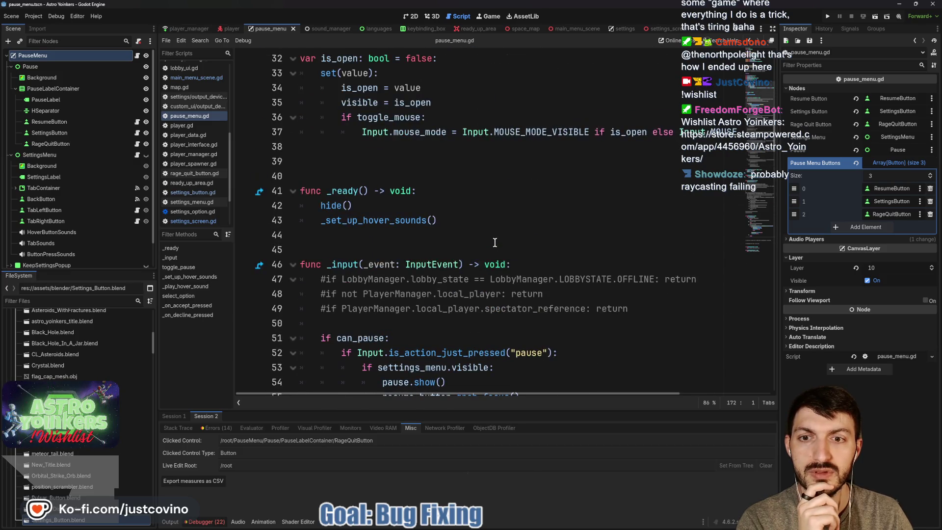
pyautogui.scroll(-2, 495, 242)
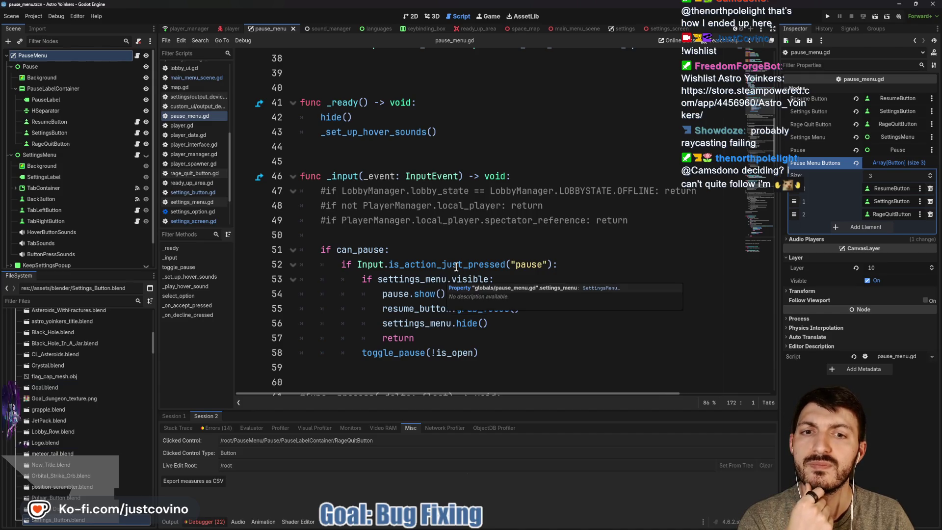
pyautogui.scroll(-2, 444, 280)
pyautogui.scroll(-5, 457, 266)
pyautogui.scroll(5, 457, 265)
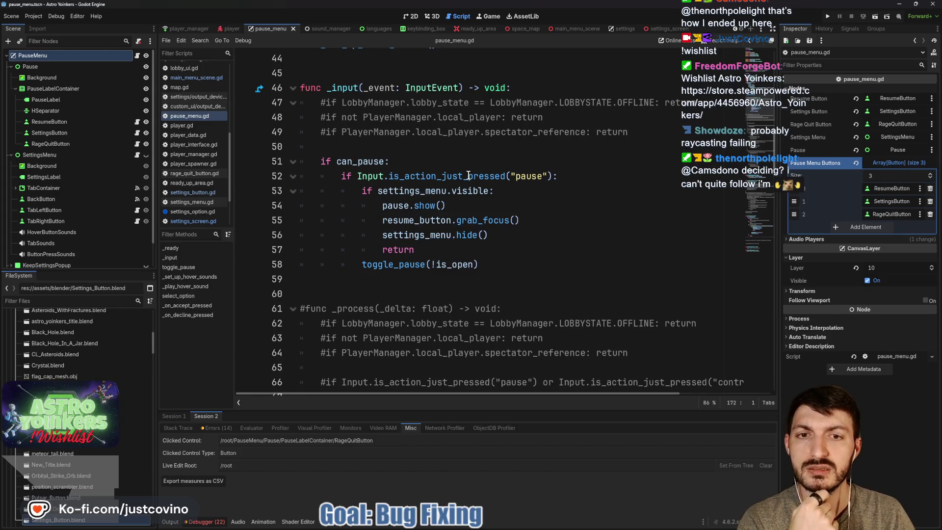
pyautogui.moveTo(469, 172)
pyautogui.doubleClick(359, 162)
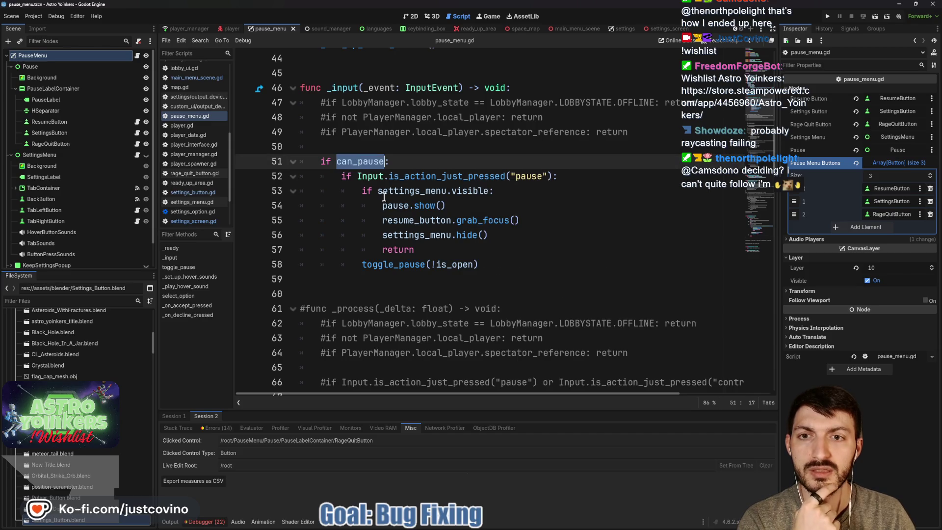
pyautogui.scroll(5, 416, 241)
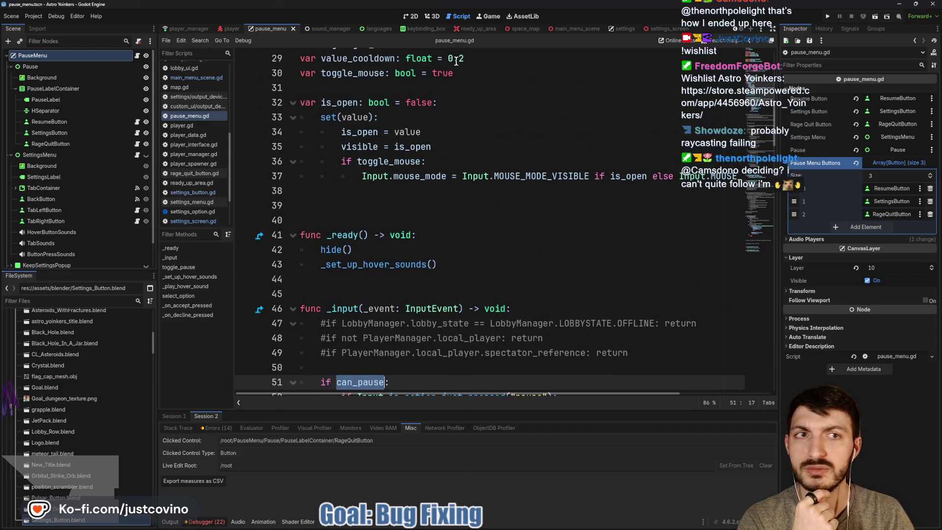
# Open settings_screen.gd from the SettingsMenu node and scroll up to its class declaration on line 1.
pyautogui.click(633, 28)
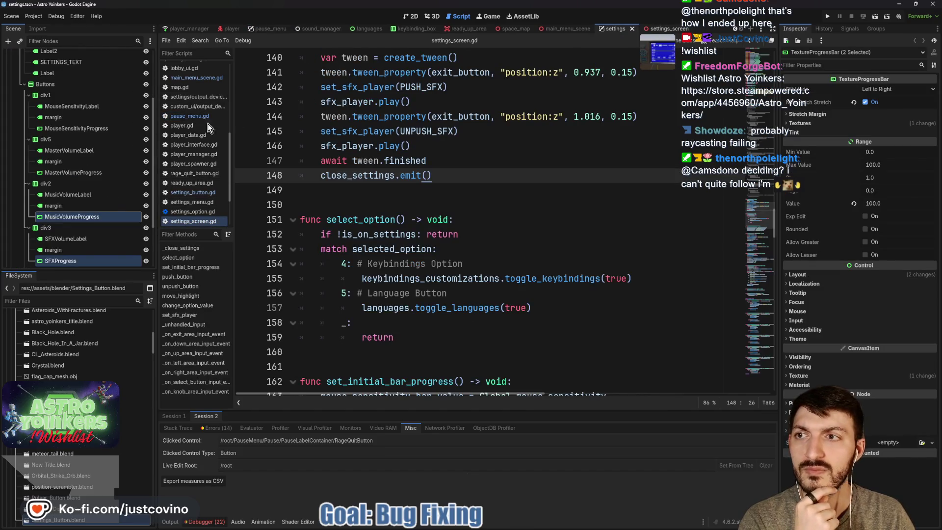
pyautogui.click(136, 55)
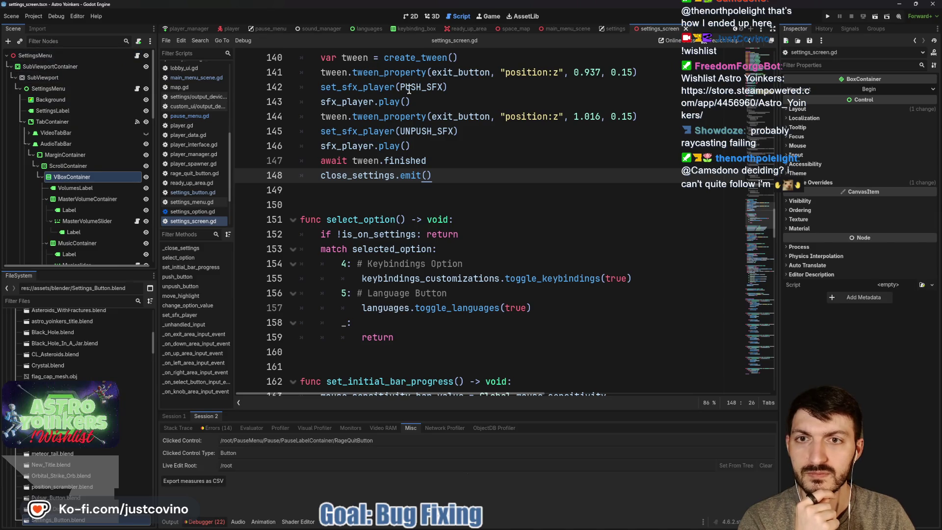
pyautogui.click(430, 17)
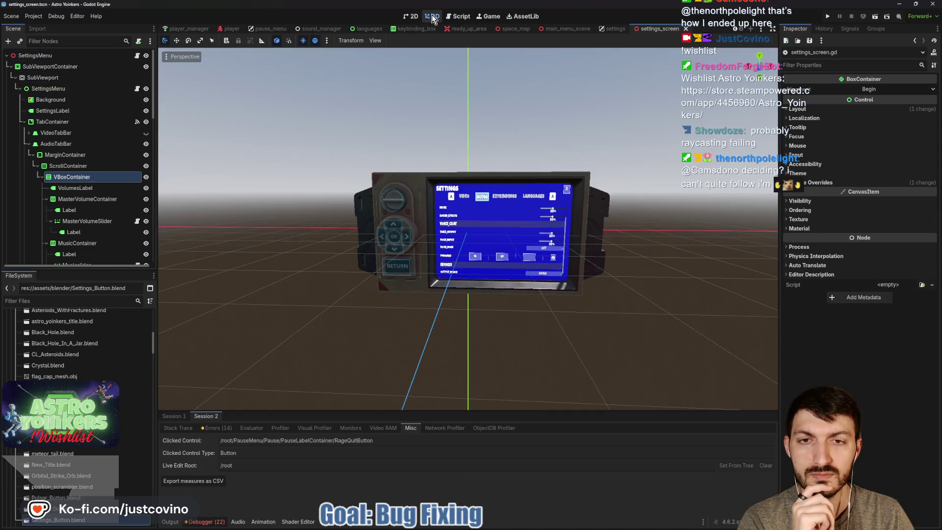
pyautogui.click(137, 56)
pyautogui.scroll(10, 469, 153)
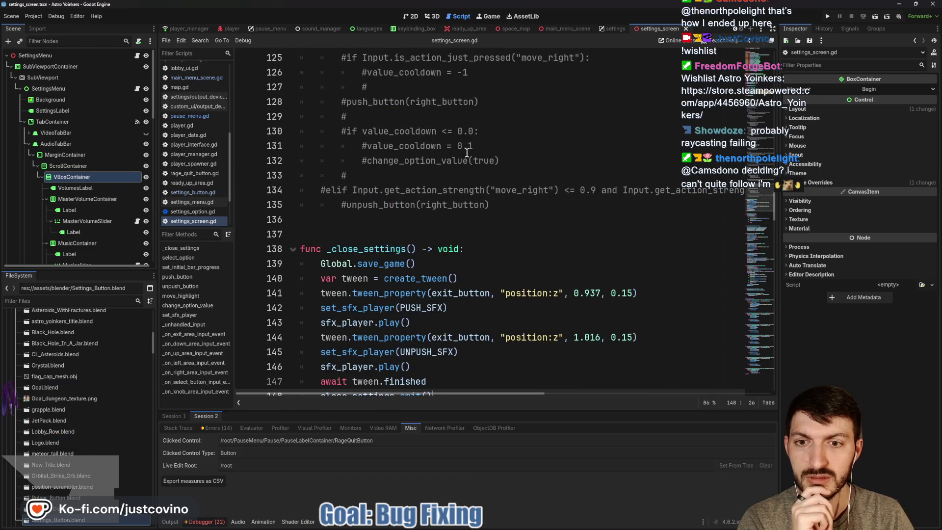
pyautogui.scroll(20, 467, 153)
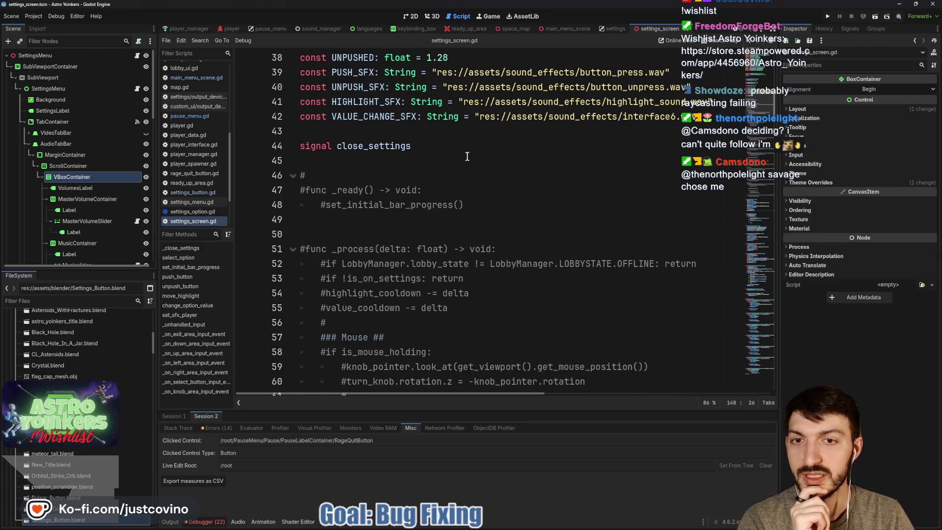
pyautogui.scroll(3, 468, 159)
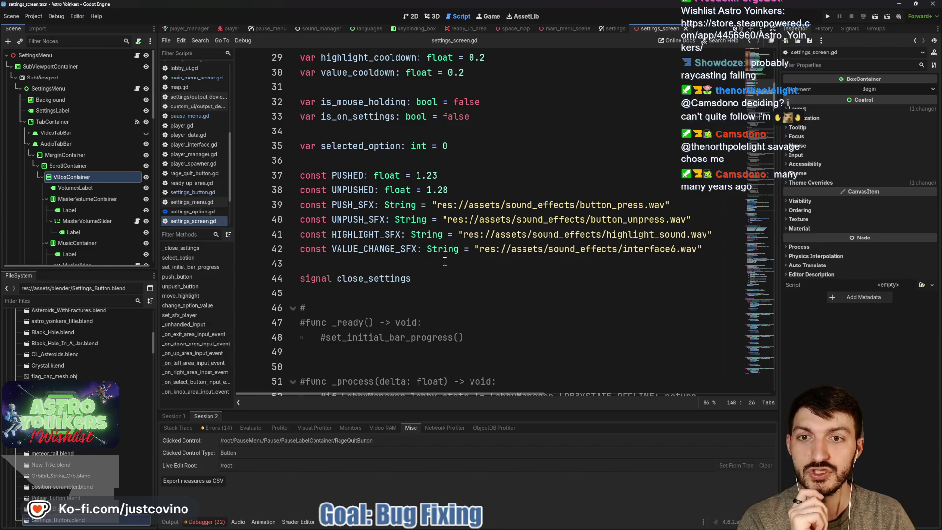
pyautogui.scroll(1, 445, 262)
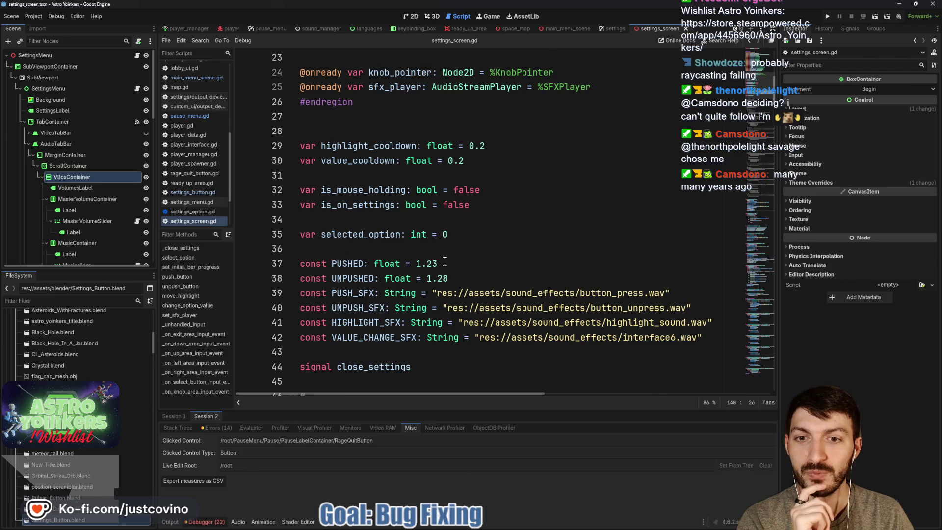
pyautogui.scroll(2, 444, 261)
pyautogui.scroll(5, 445, 261)
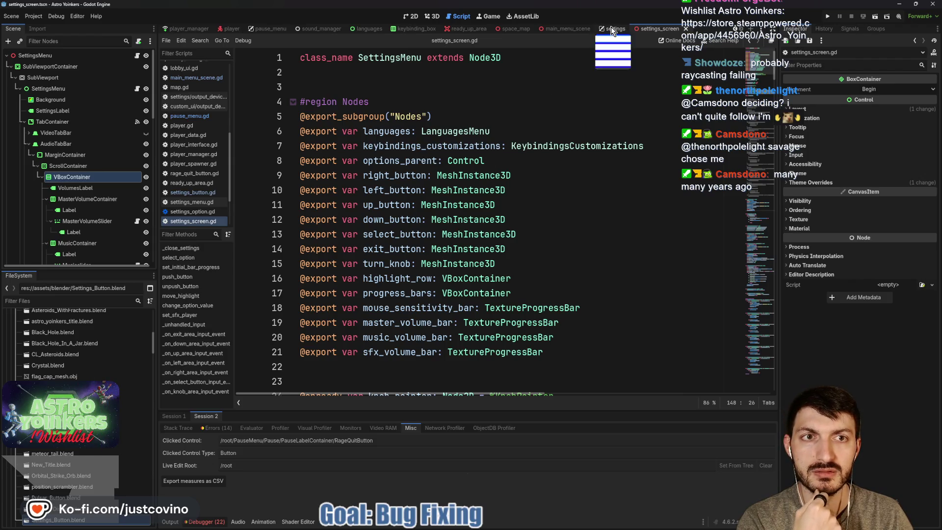
# Open main_menu_scene.gd and put the caret at the end of the is_on_settings declaration.
pyautogui.click(559, 29)
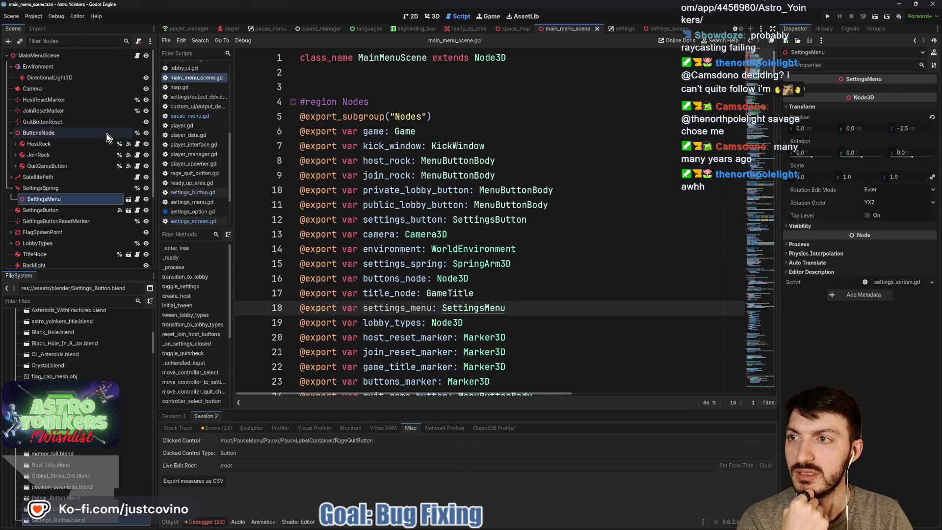
pyautogui.click(137, 56)
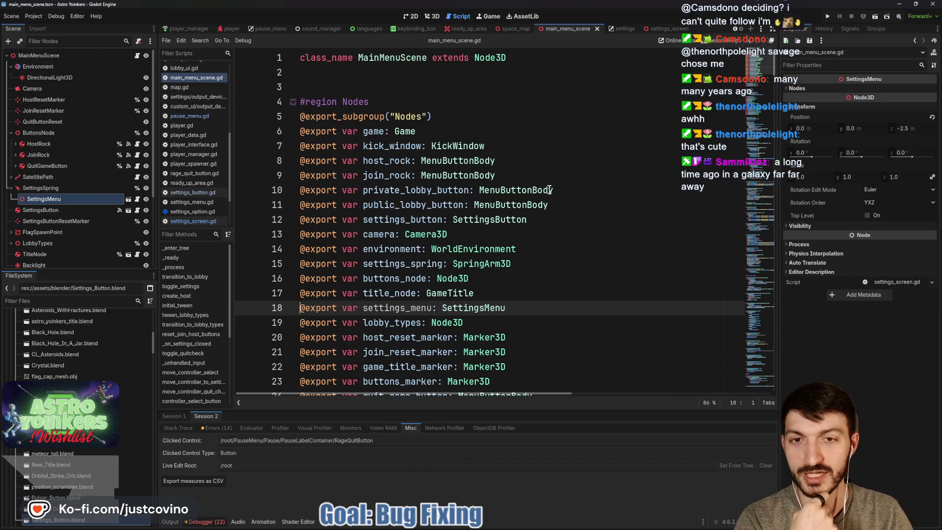
pyautogui.scroll(-6, 543, 188)
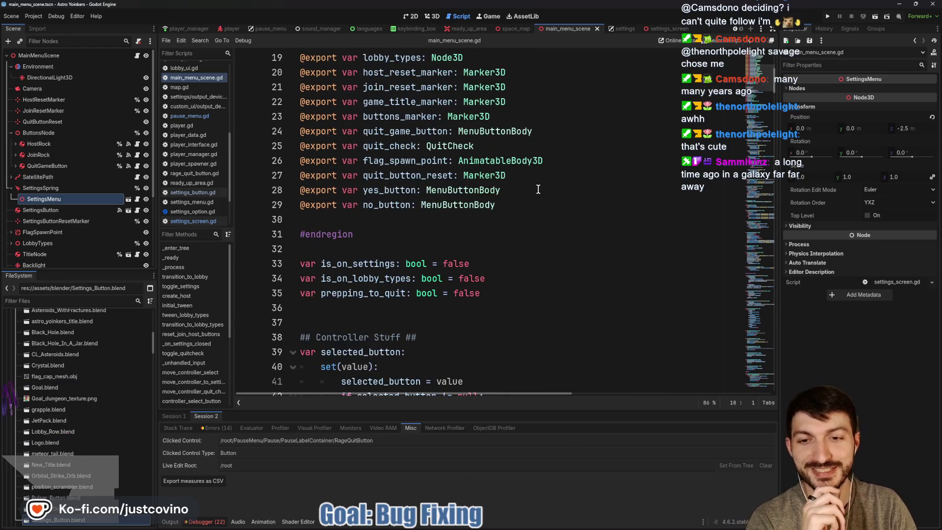
pyautogui.click(375, 263)
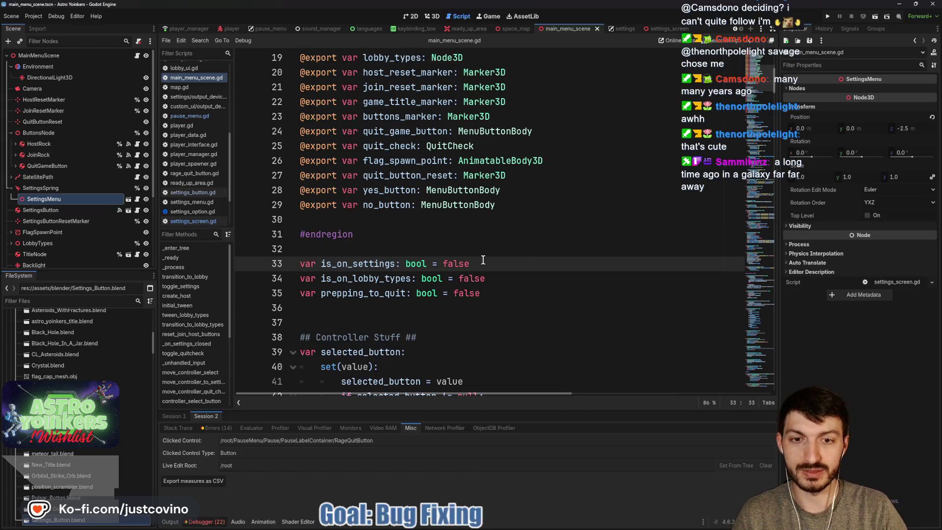
pyautogui.write(':')
# Give is_on_settings a set(value) setter that assigns is_on_settings = value.
pyautogui.press('Return')
pyautogui.write('set(')
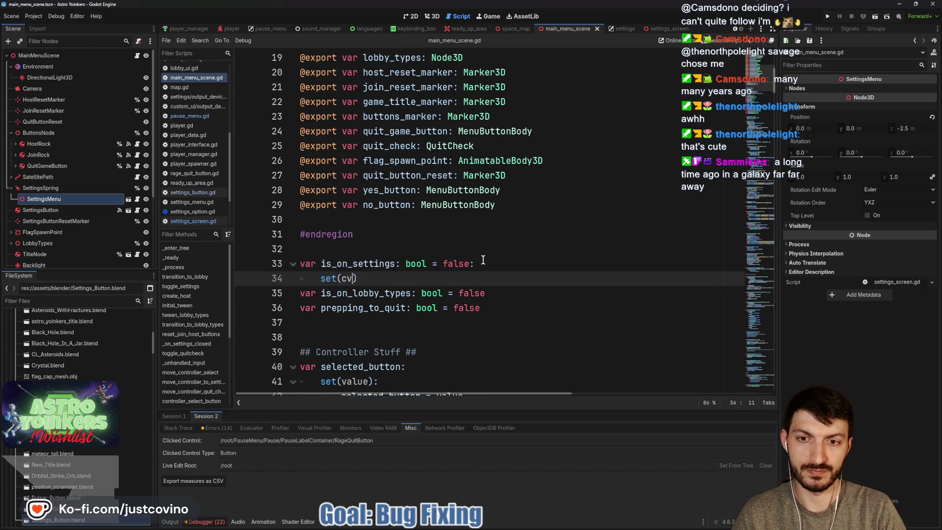
pyautogui.write('value):')
pyautogui.press('Return')
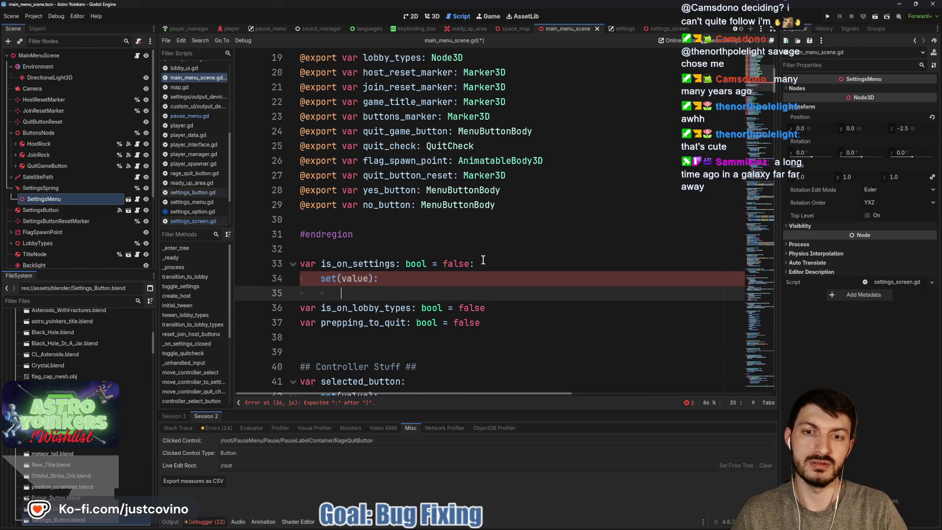
pyautogui.write('is_on')
pyautogui.press('Down')
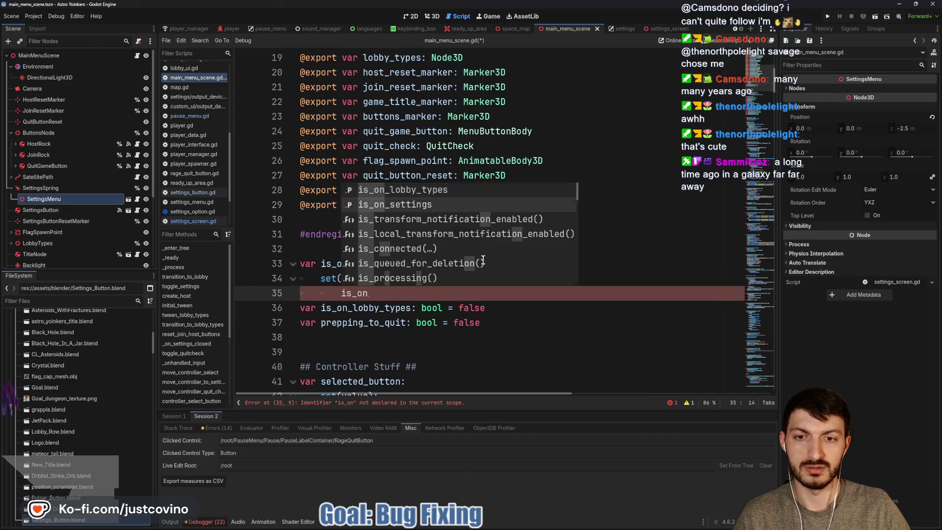
pyautogui.press('Return')
pyautogui.write('= value')
# Add PauseMenu.can_pause = !is_on_settings to the setter and save the script.
pyautogui.press('Return')
pyautogui.press('Return')
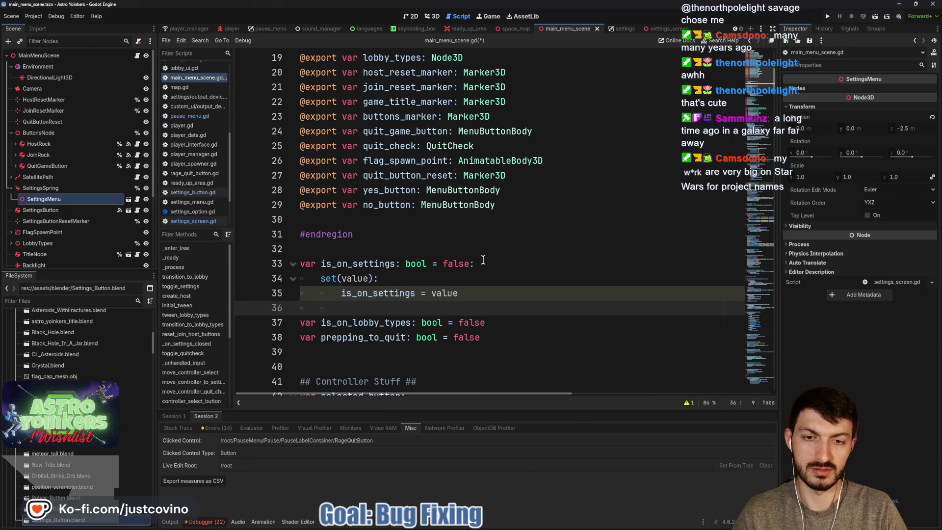
pyautogui.write('PauseMenu.')
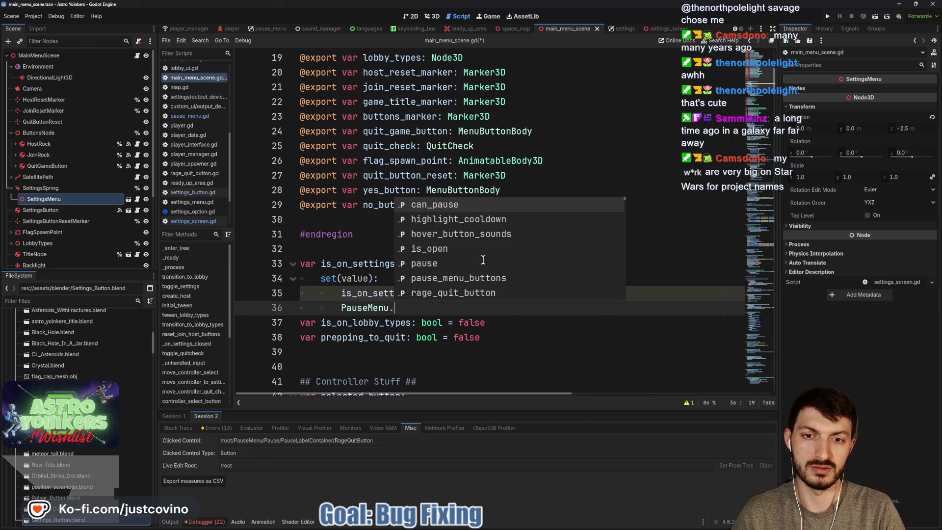
pyautogui.press('Return')
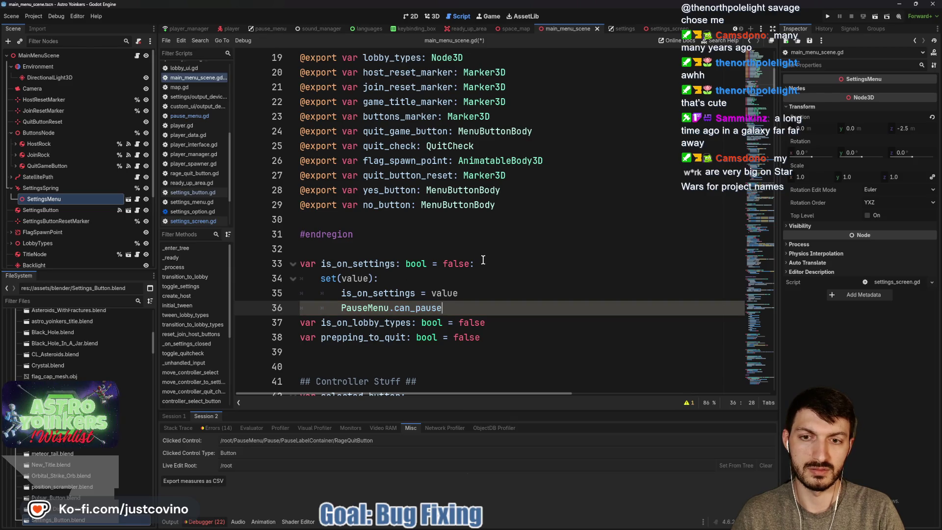
pyautogui.write(' = !is_on')
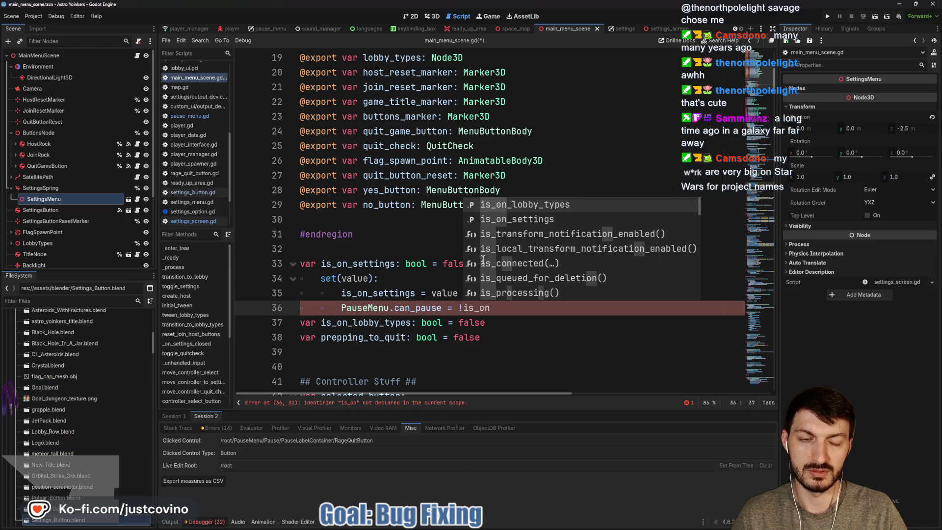
pyautogui.write('_s')
pyautogui.press('Return')
pyautogui.hotkey('ctrl', 's')
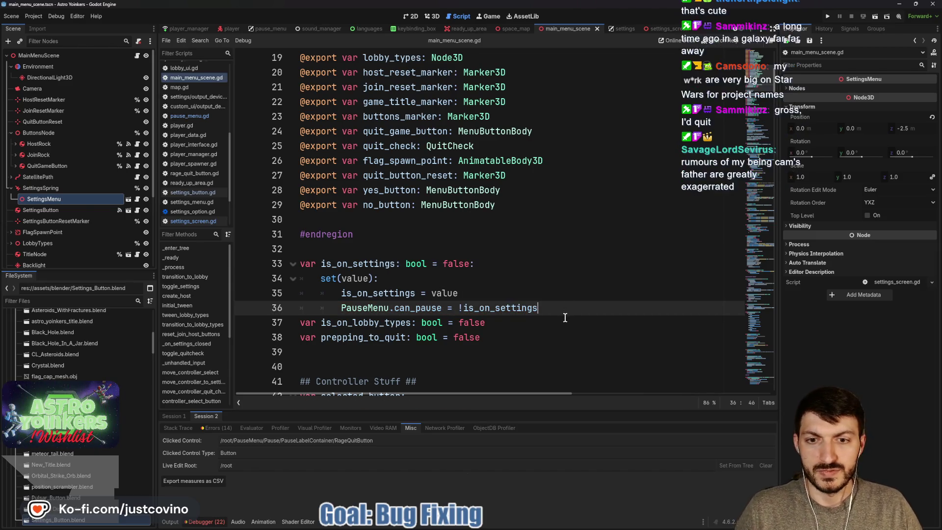
pyautogui.press('Return')
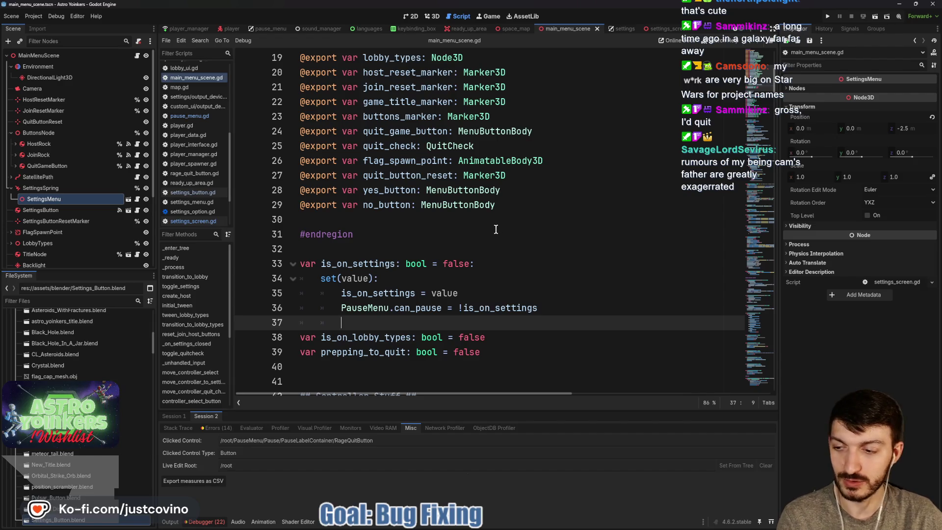
pyautogui.click(531, 274)
pyautogui.click(387, 319)
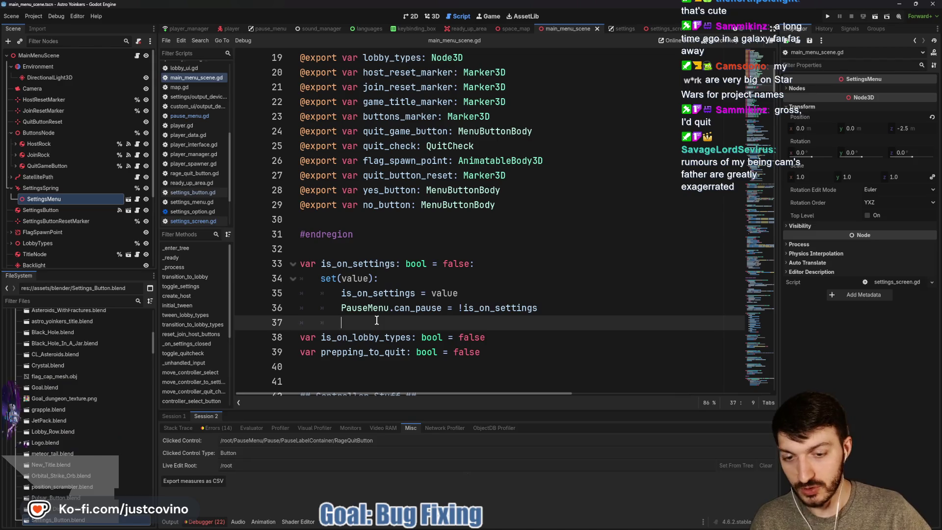
# Save, run the game, and confirm entering Settings and returning to the main menu works.
pyautogui.hotkey('ctrl', 's')
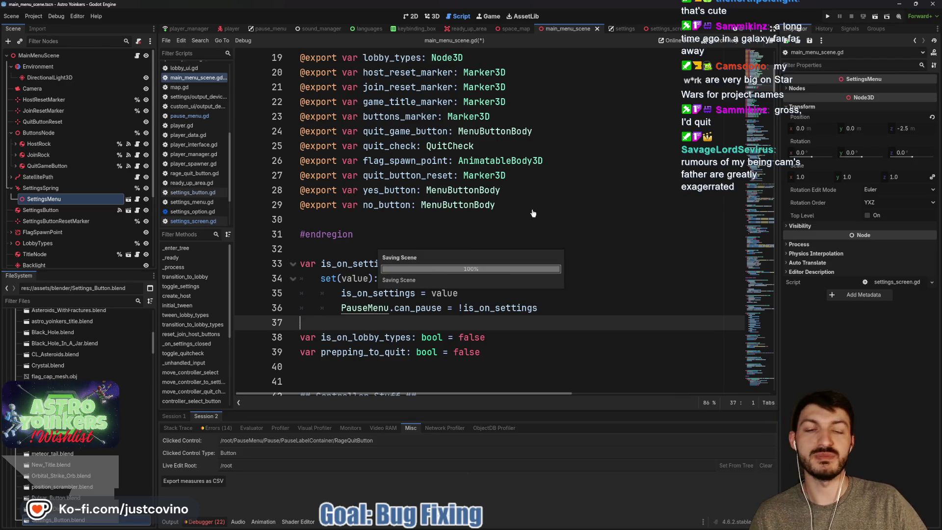
pyautogui.click(829, 18)
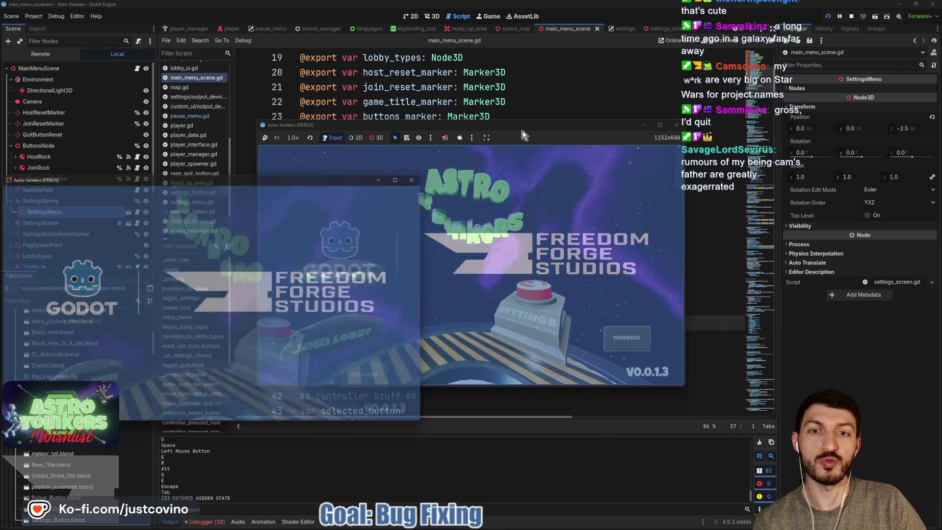
pyautogui.moveTo(522, 128); pyautogui.dragTo(487, 104)
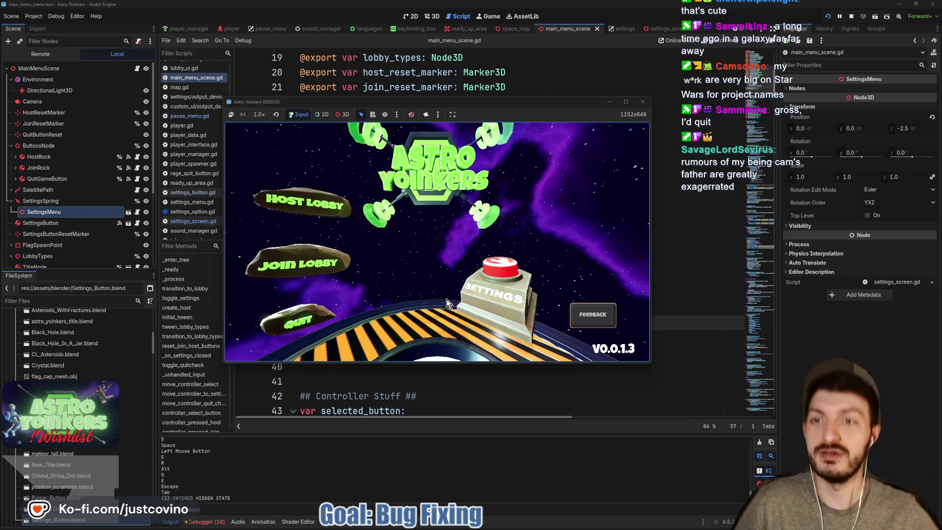
pyautogui.click(488, 284)
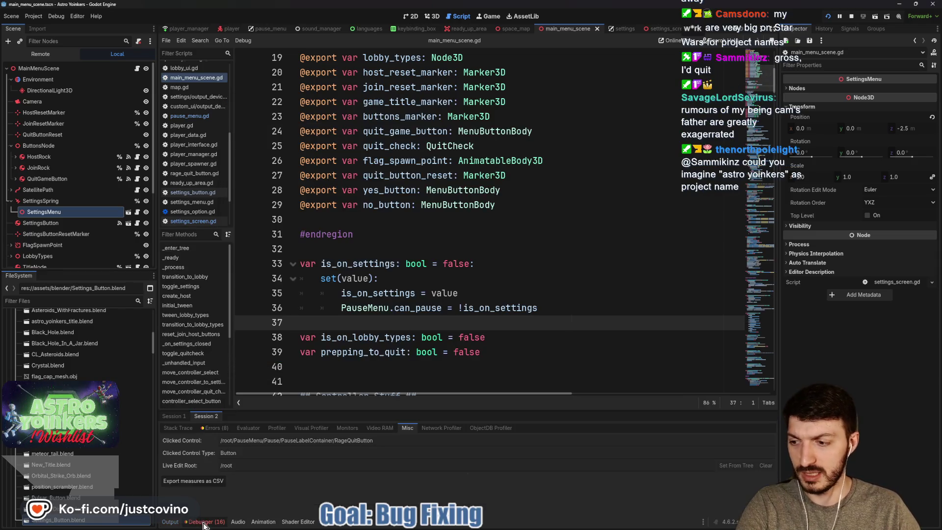
pyautogui.click(204, 522)
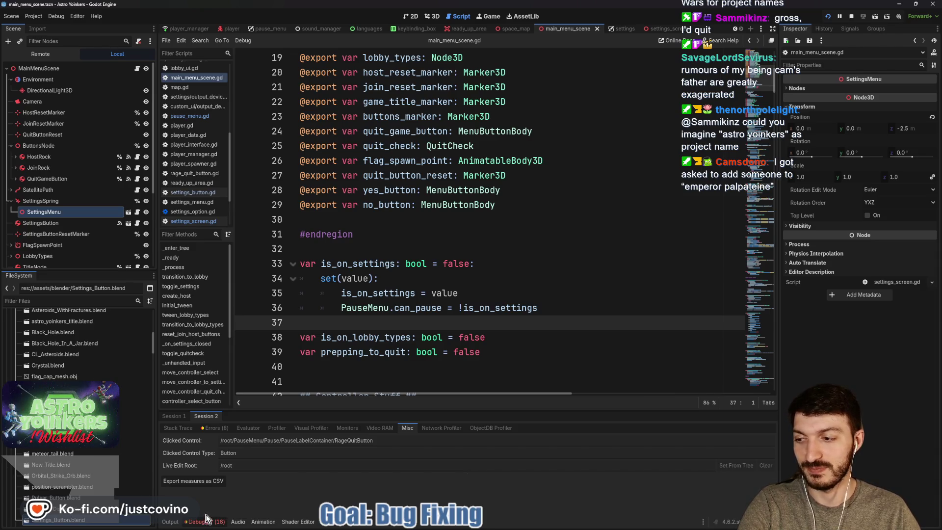
pyautogui.click(493, 17)
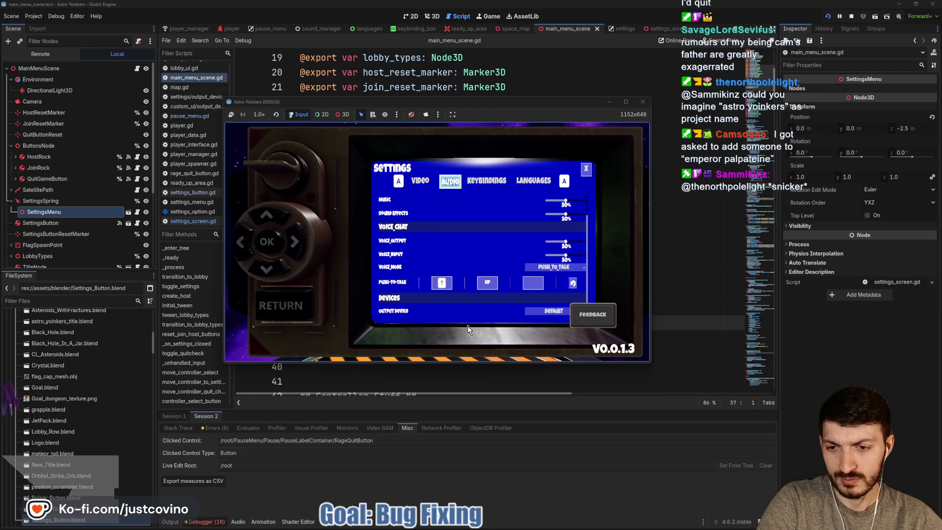
pyautogui.click(284, 309)
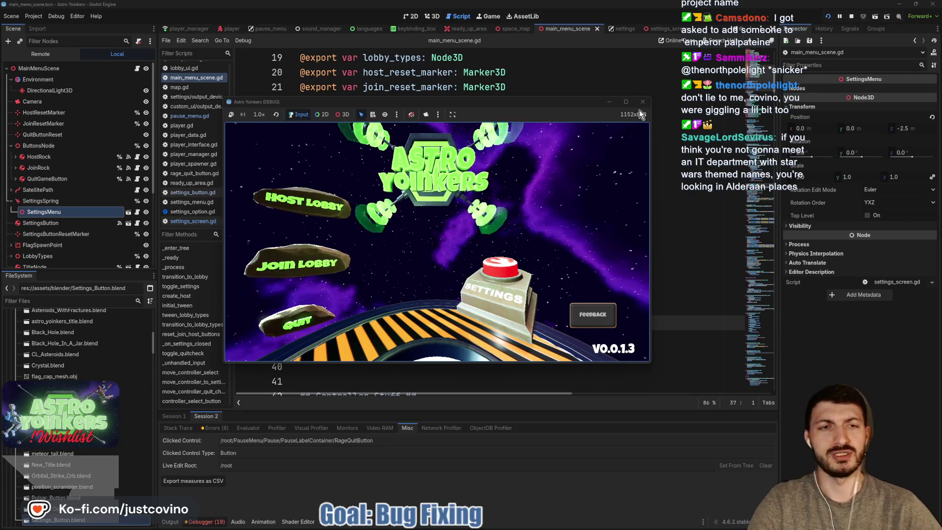
pyautogui.click(852, 14)
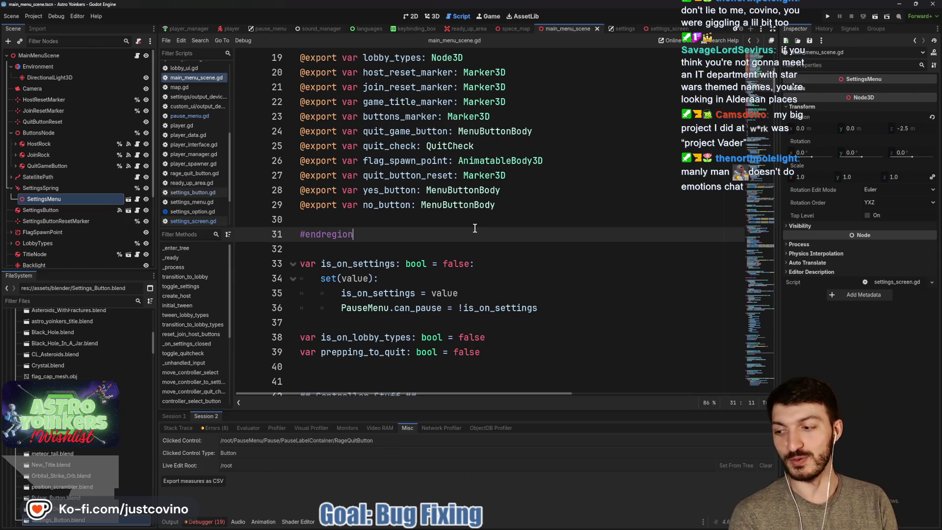
pyautogui.click(440, 218)
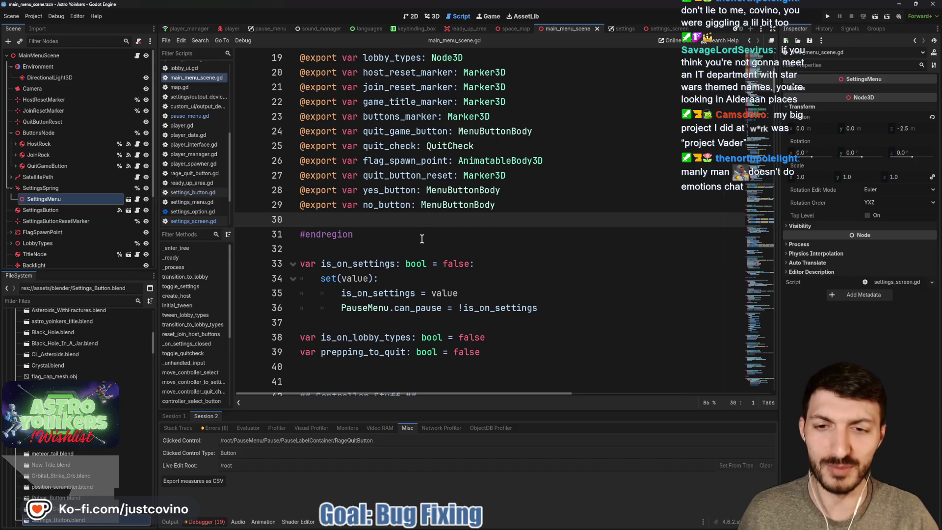
pyautogui.click(389, 229)
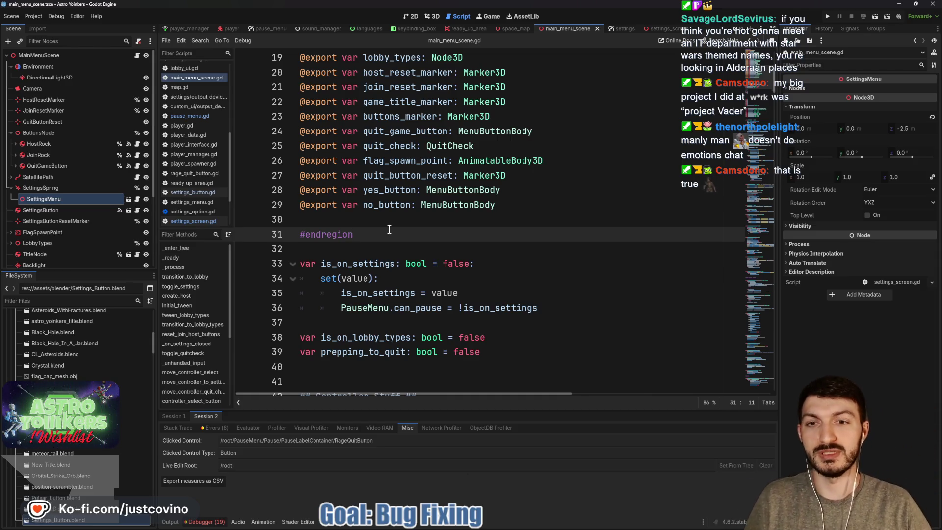
pyautogui.click(373, 216)
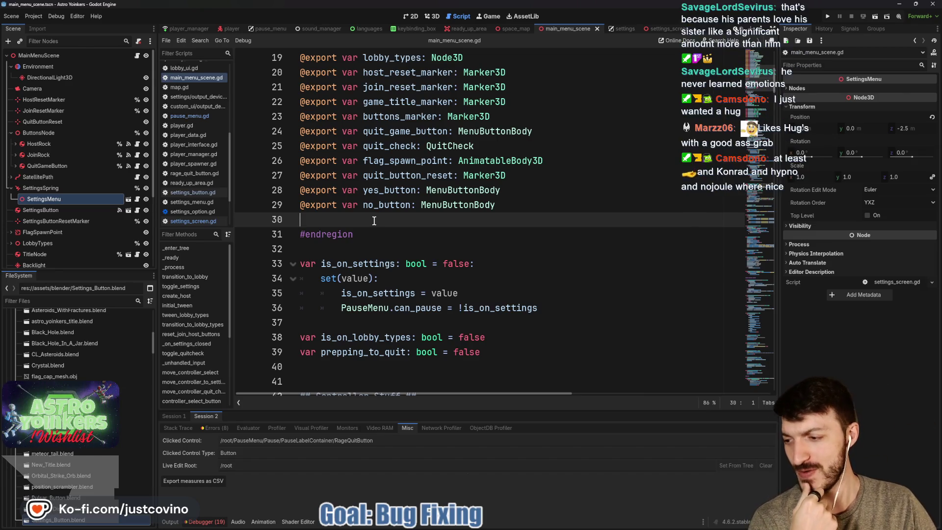
pyautogui.click(414, 251)
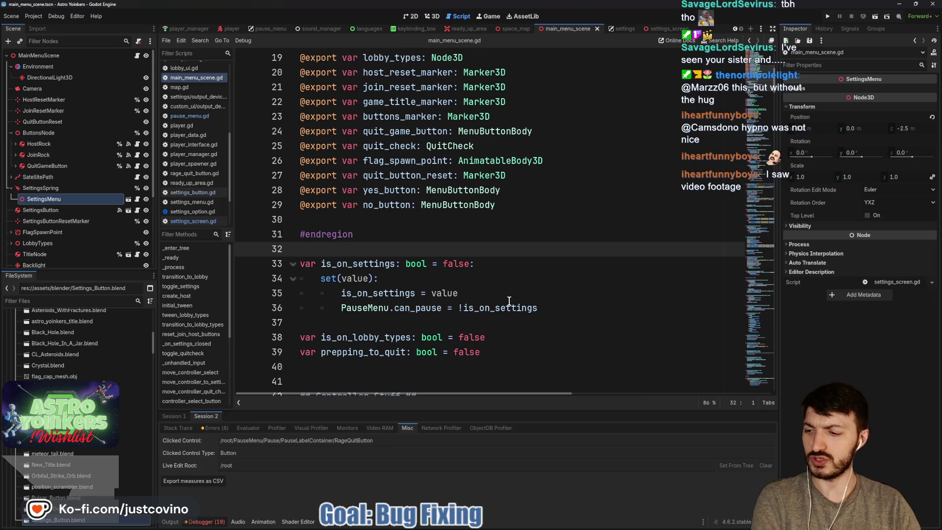
pyautogui.moveTo(509, 301)
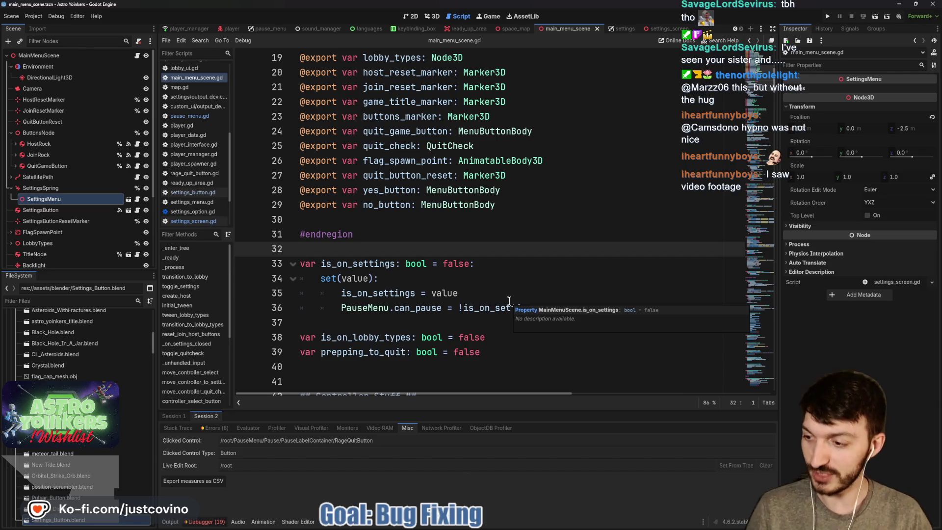
pyautogui.click(505, 297)
pyautogui.click(536, 251)
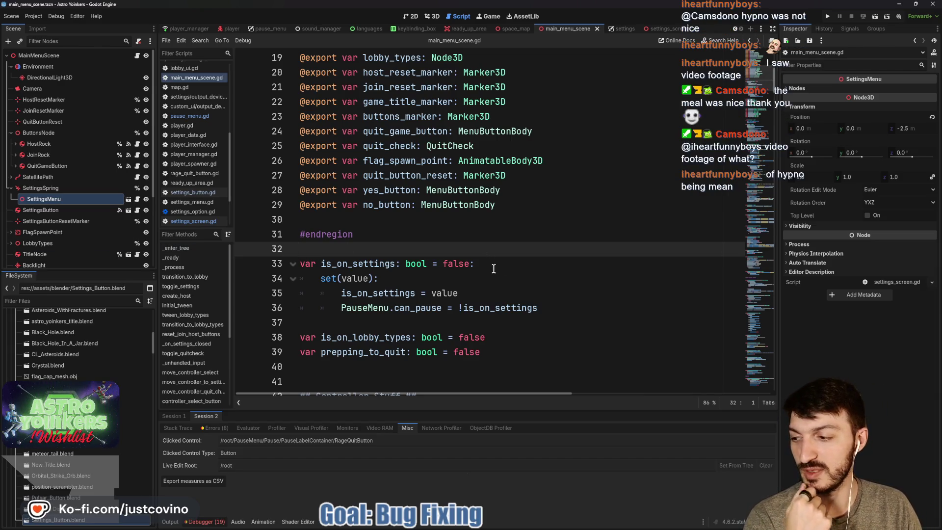
pyautogui.click(411, 231)
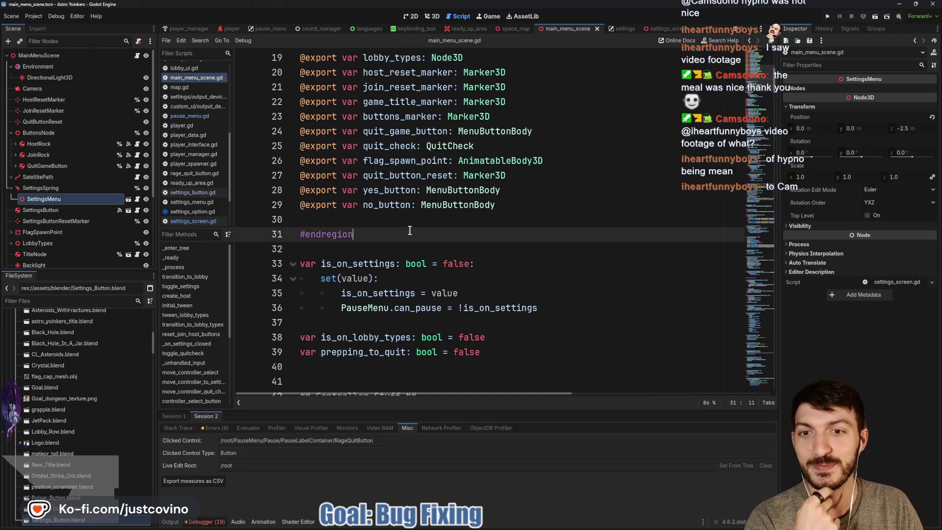
pyautogui.click(400, 222)
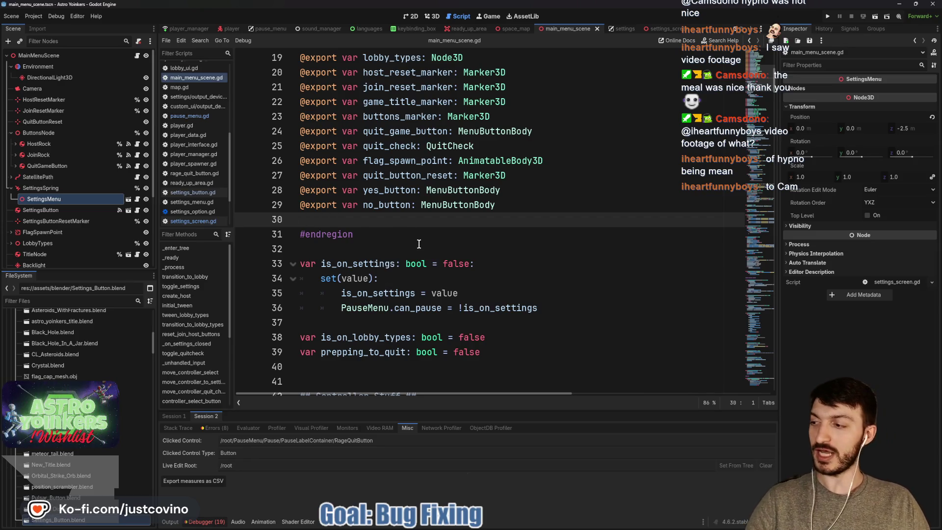
pyautogui.click(412, 240)
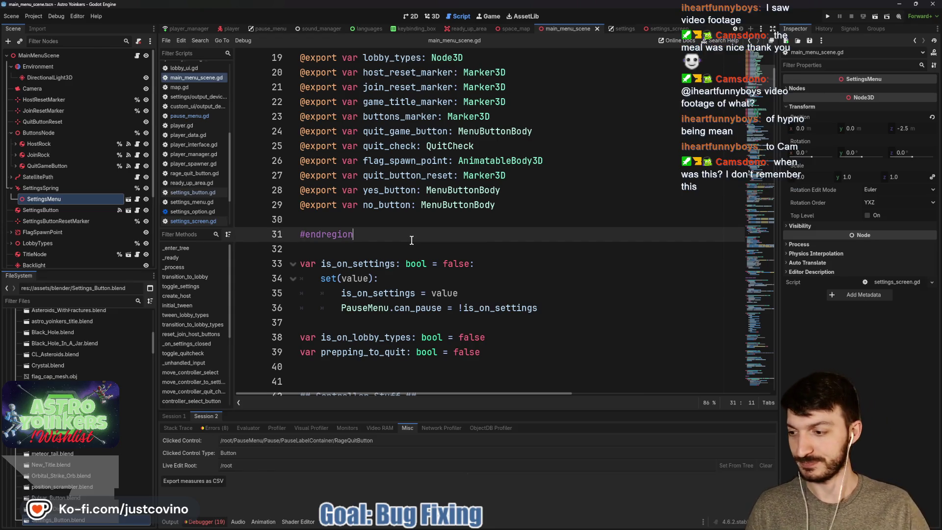
pyautogui.hotkey('ctrl', 's')
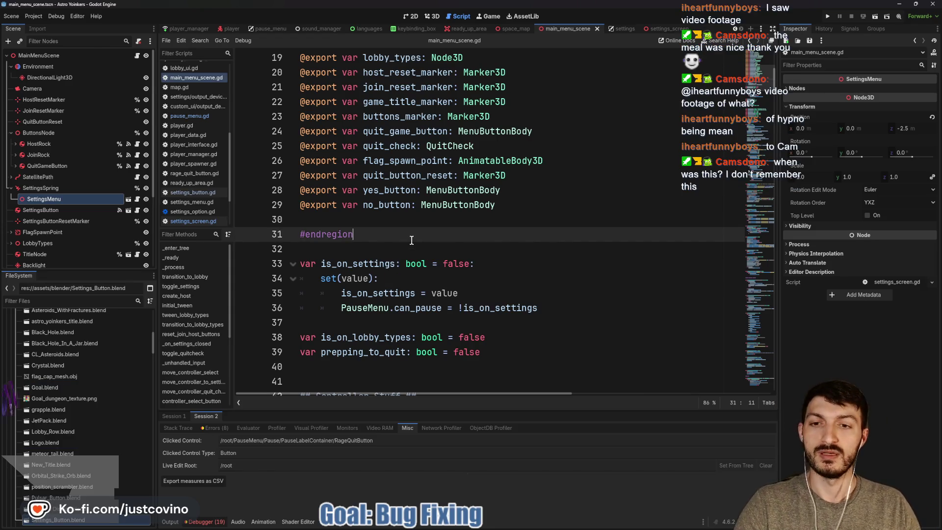
pyautogui.scroll(-1, 410, 240)
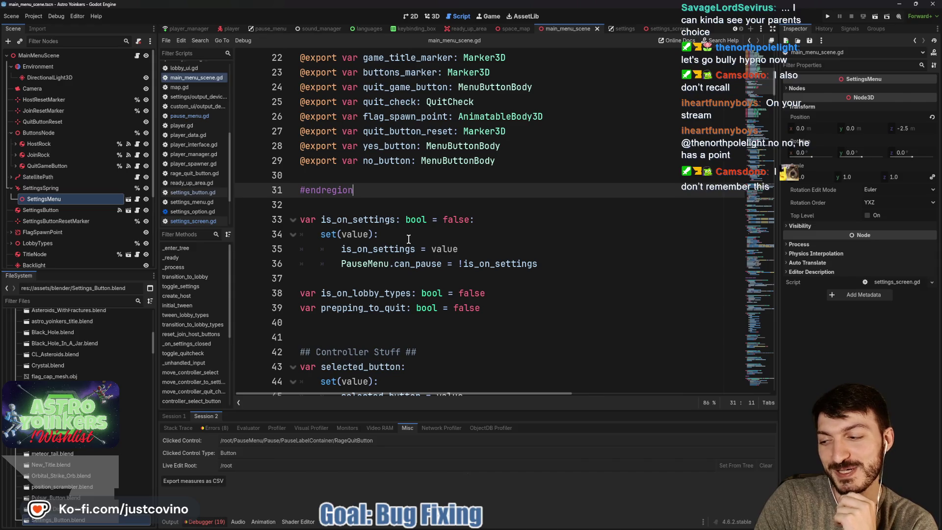
pyautogui.click(386, 176)
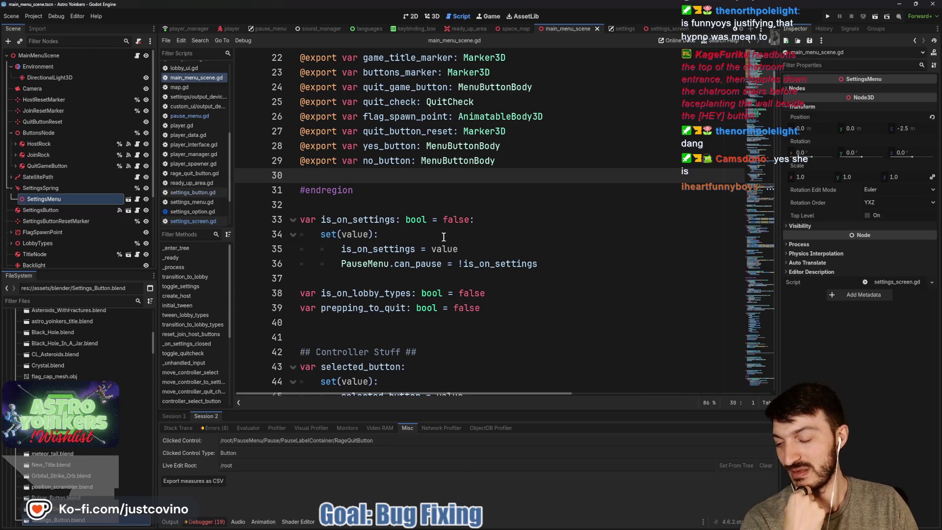
pyautogui.click(462, 218)
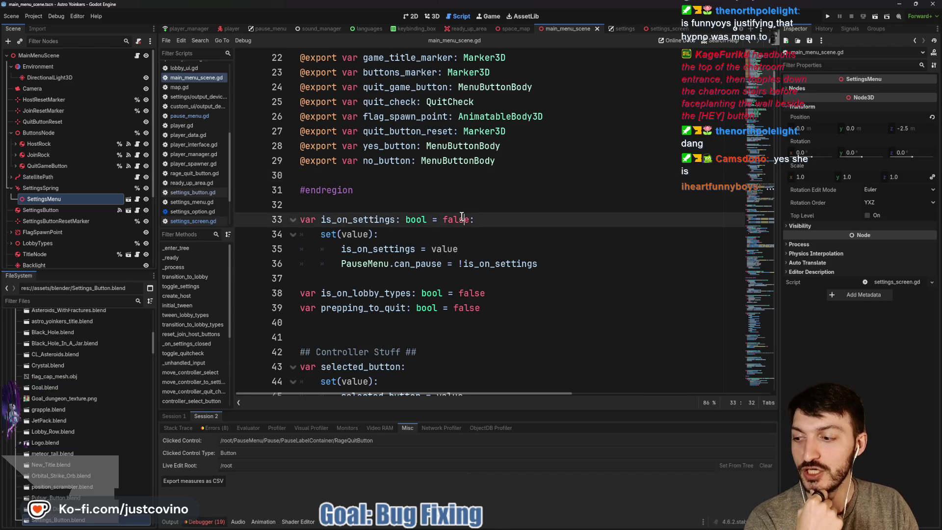
pyautogui.click(375, 180)
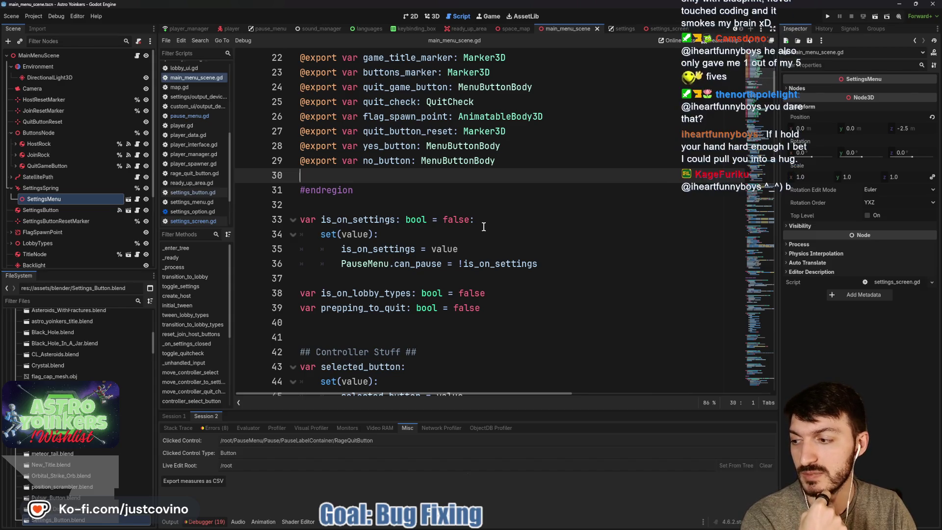
pyautogui.click(485, 226)
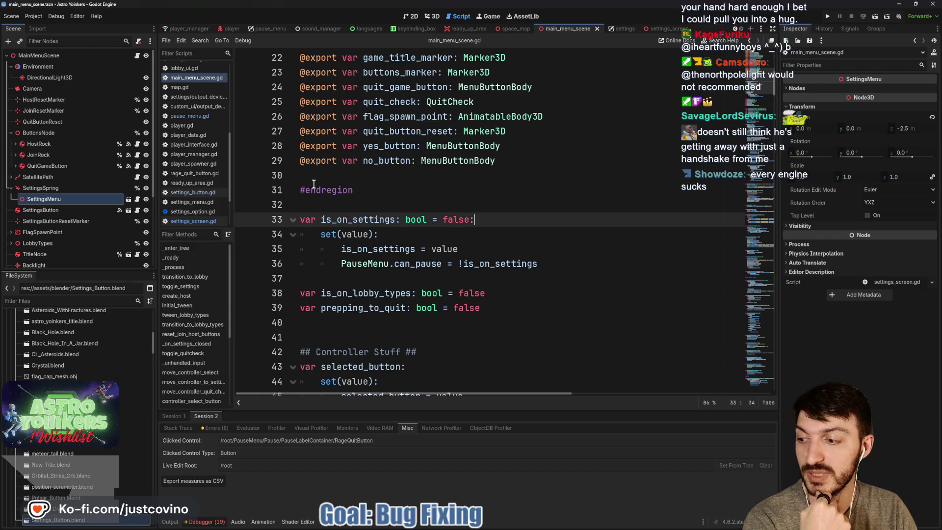
pyautogui.scroll(-1, 459, 211)
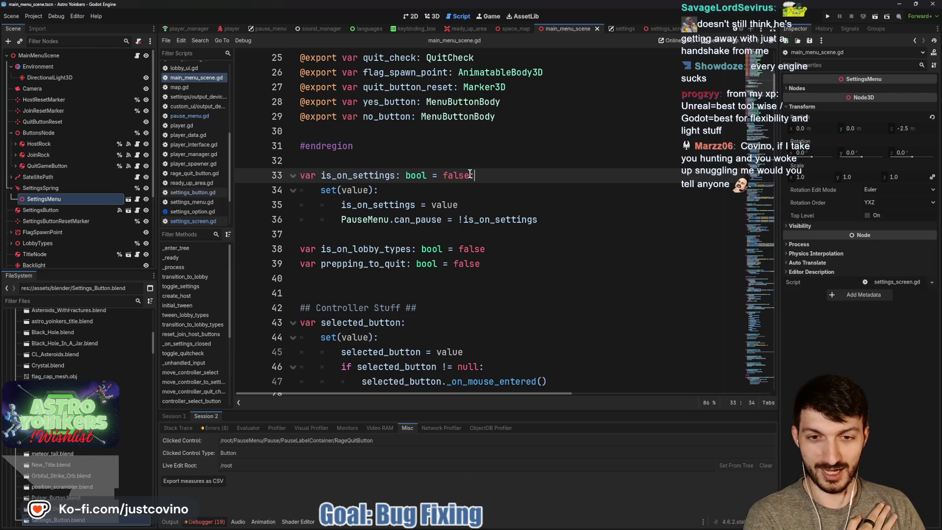
pyautogui.click(452, 153)
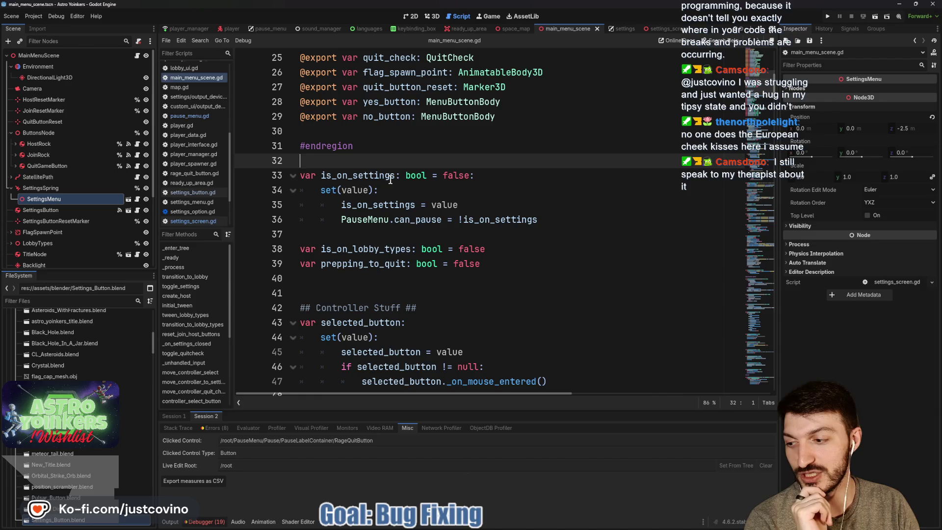
pyautogui.click(416, 147)
pyautogui.click(378, 137)
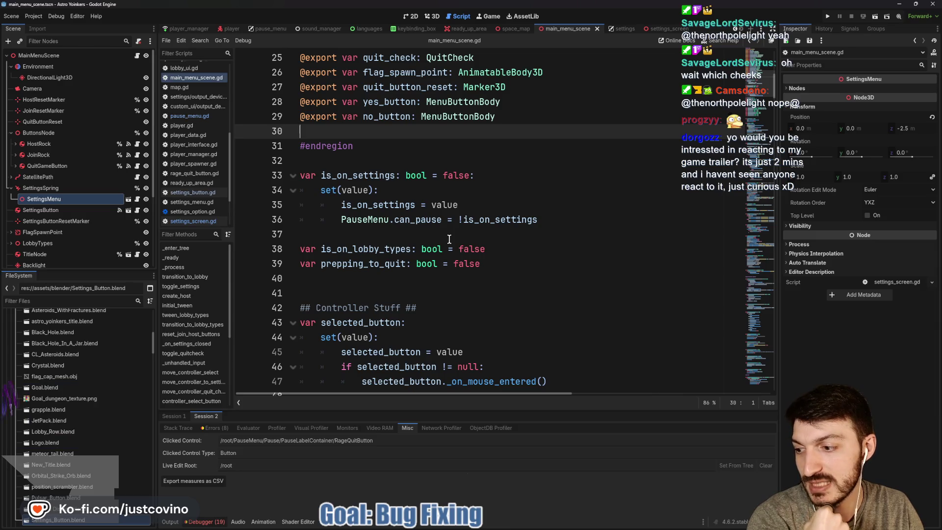
pyautogui.click(344, 163)
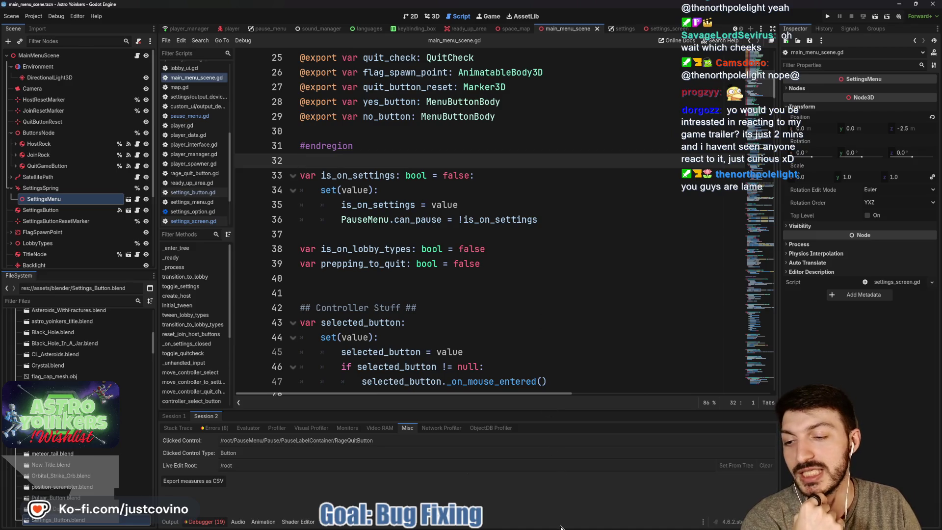
pyautogui.moveTo(561, 520)
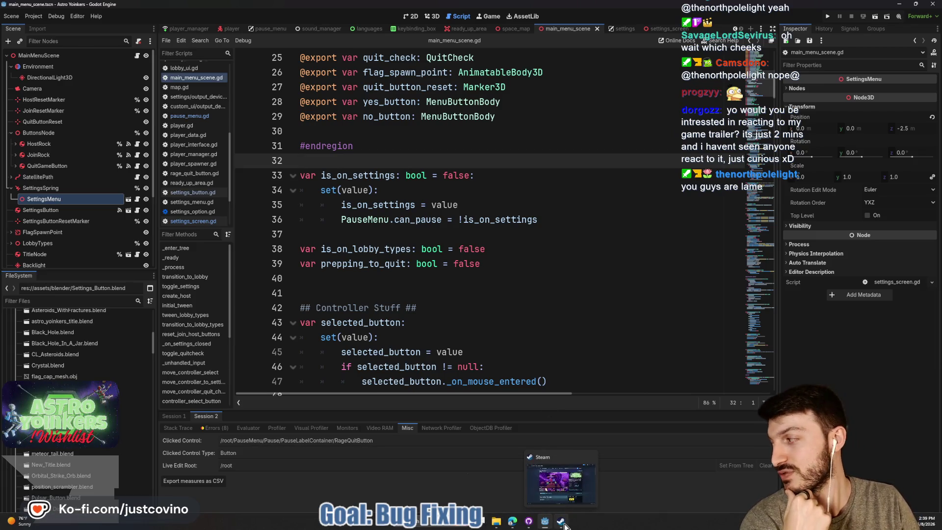
pyautogui.click(561, 484)
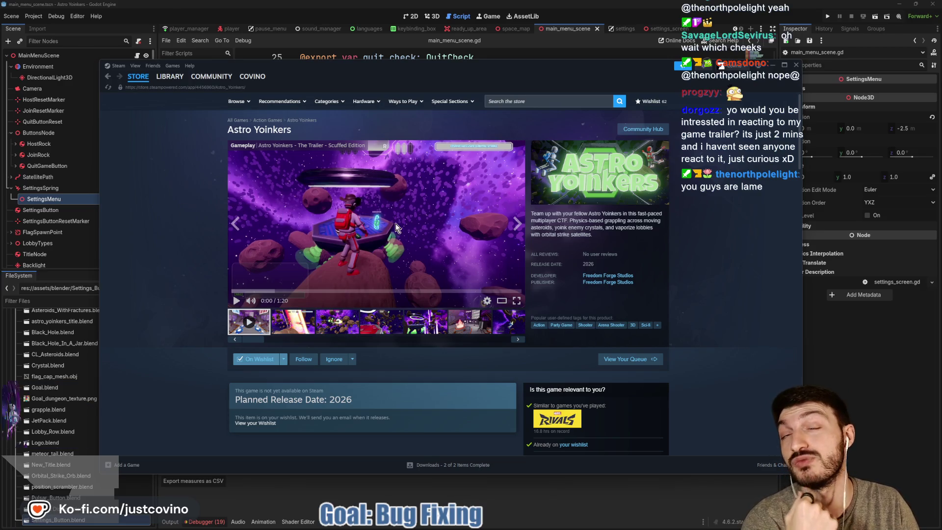
# Dismiss the Steam window, return to main_menu_scene.gd below #endregion, and save the scene.
pyautogui.click(775, 64)
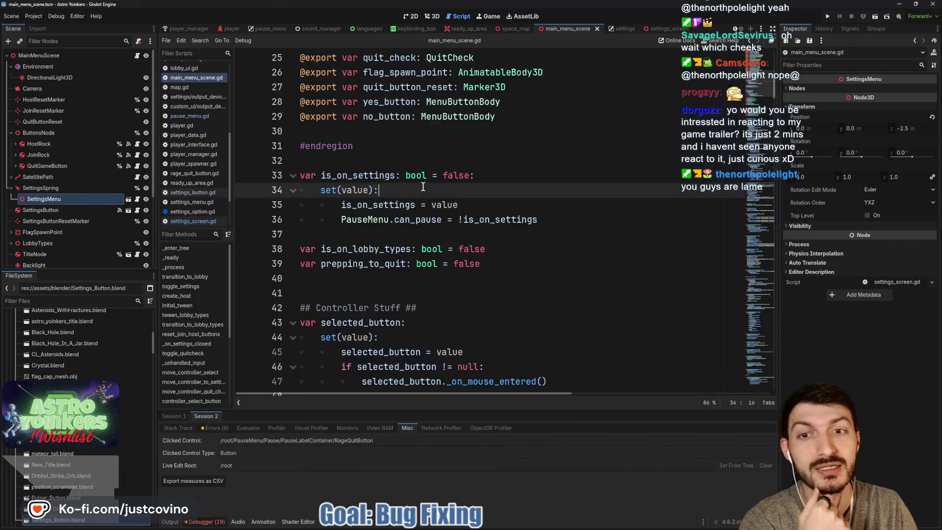
pyautogui.click(408, 161)
pyautogui.hotkey('ctrl', 's')
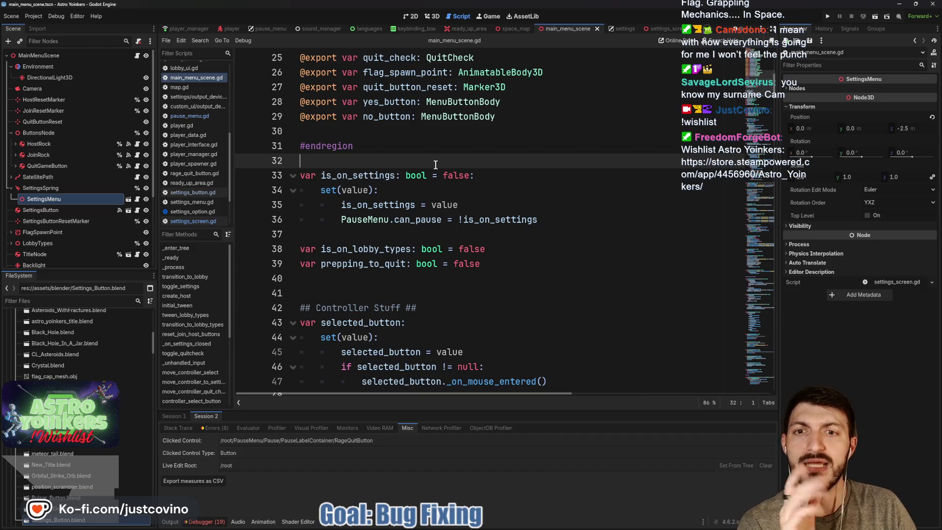
pyautogui.scroll(-3, 435, 165)
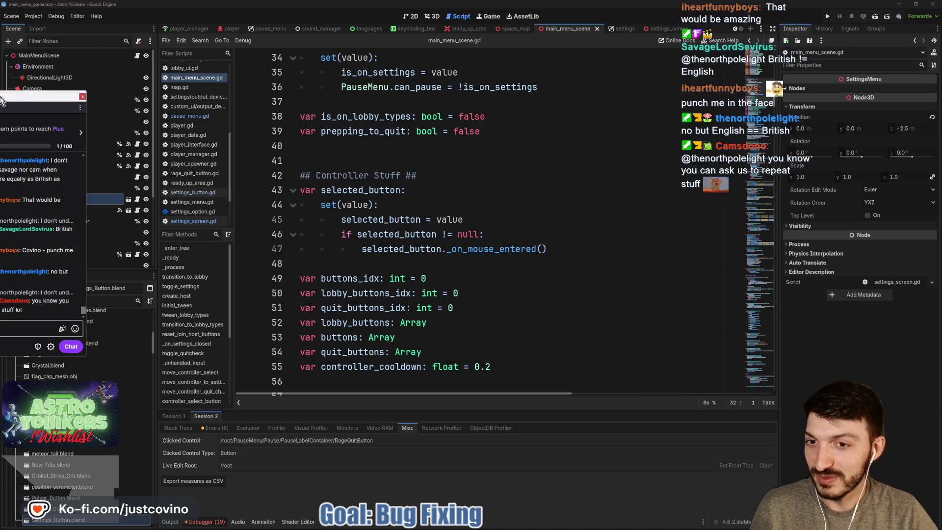
pyautogui.moveTo(1, 98); pyautogui.dragTo(337, 72)
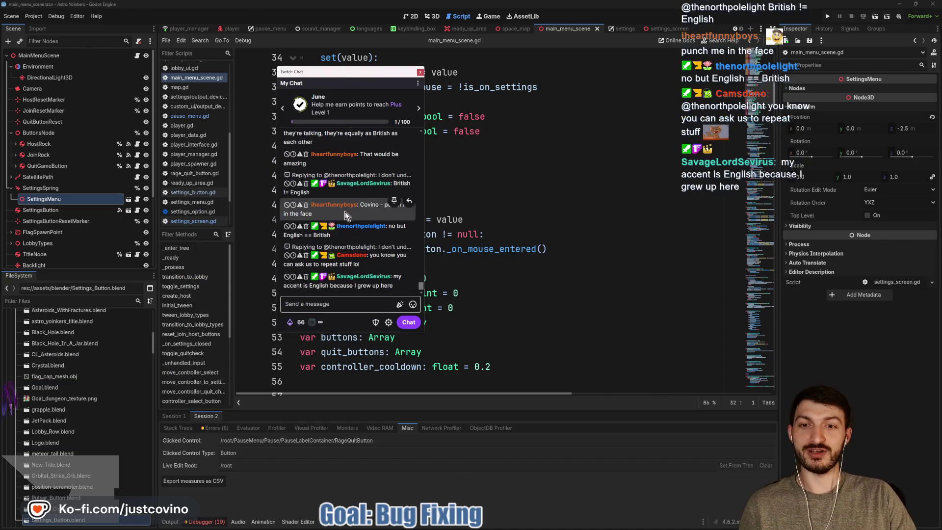
pyautogui.moveTo(348, 72); pyautogui.dragTo(0, 0)
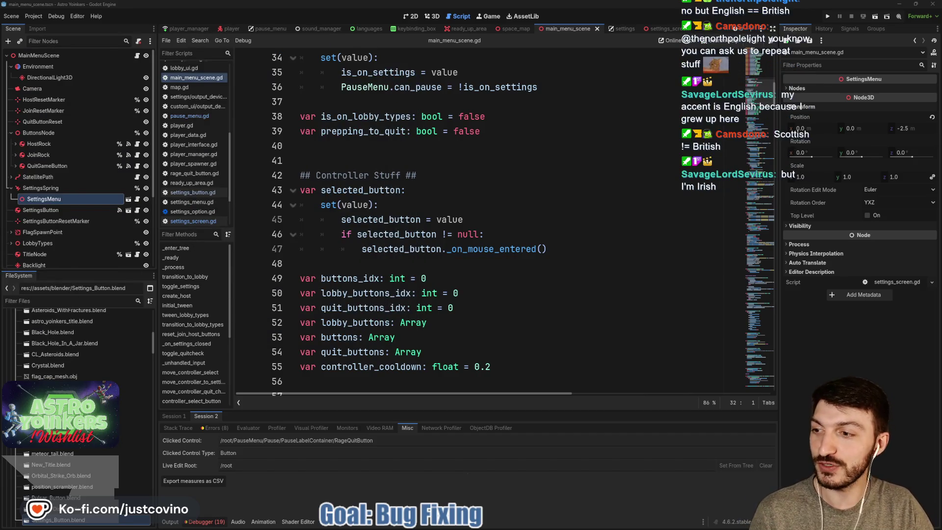
pyautogui.click(475, 247)
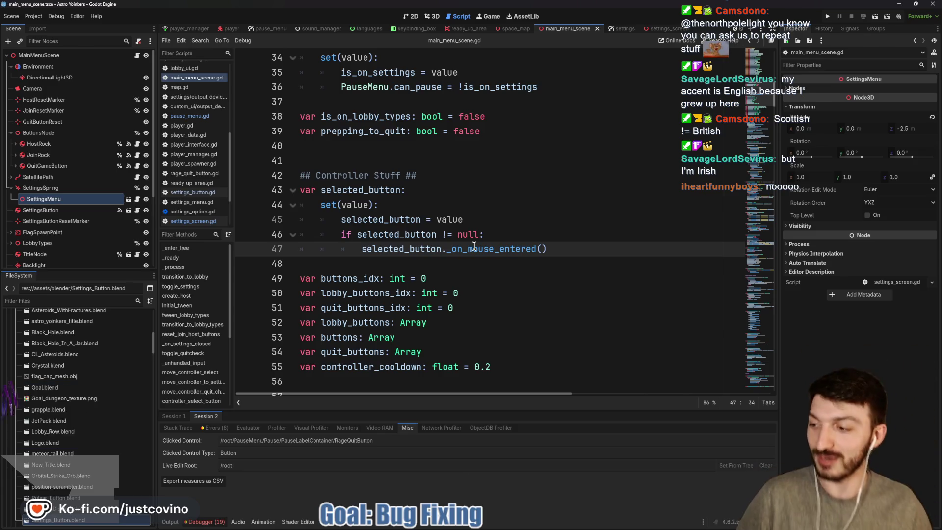
pyautogui.click(375, 265)
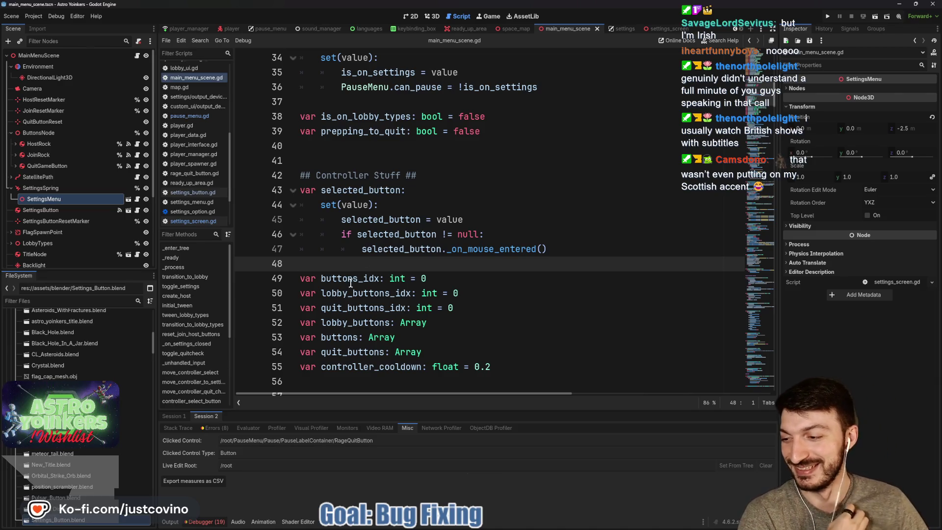
pyautogui.scroll(-2, 409, 261)
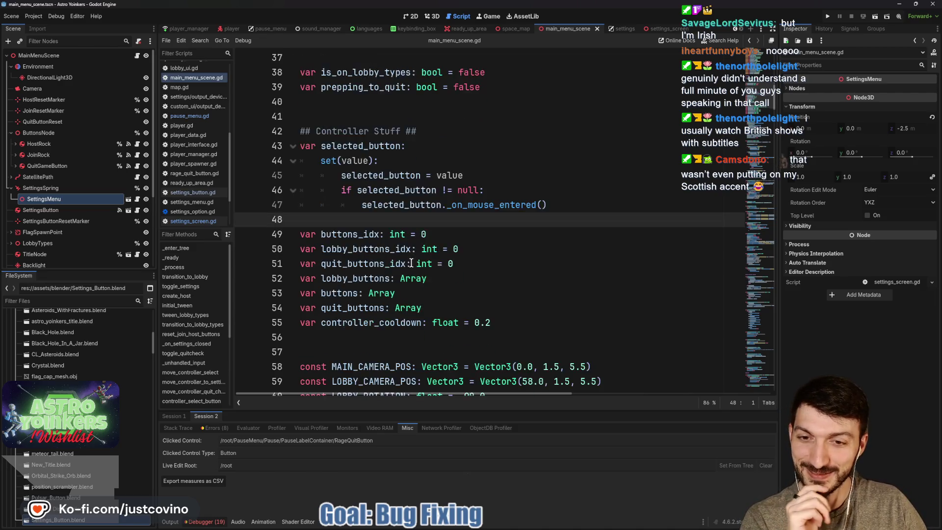
pyautogui.click(332, 305)
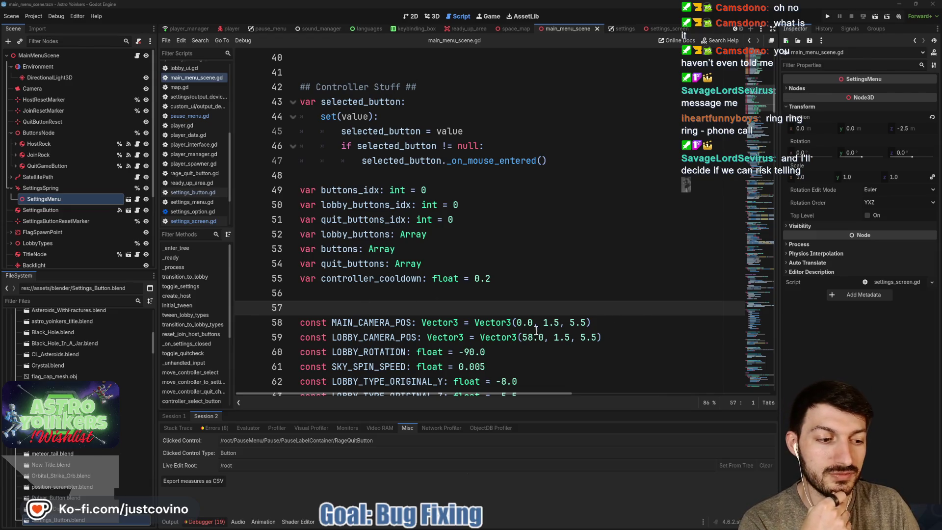
# Save the main menu scene from line 58, then move the caret to empty lines 57 and 48.
pyautogui.click(515, 323)
pyautogui.hotkey('ctrl', 's')
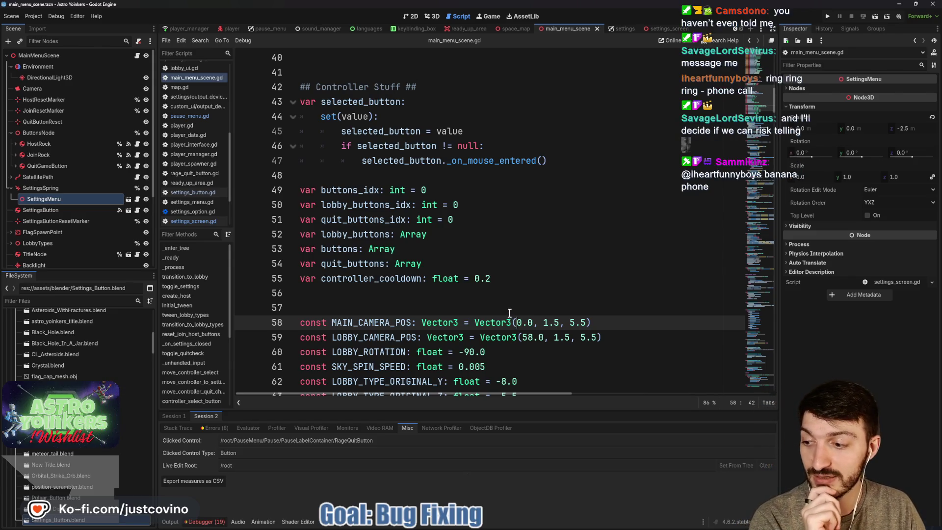
pyautogui.click(510, 313)
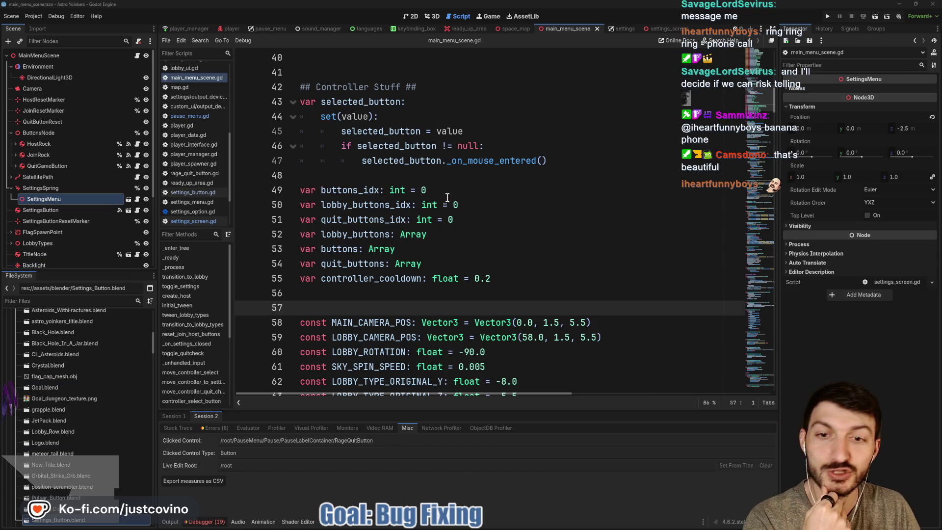
pyautogui.click(408, 172)
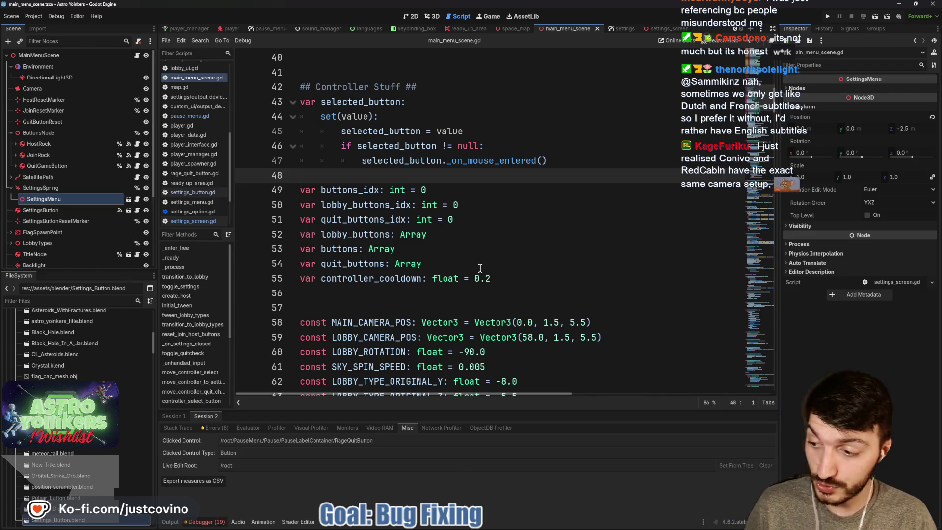
pyautogui.moveTo(644, 518)
pyautogui.mouseDown()
pyautogui.moveTo(677, 252)
pyautogui.moveTo(927, 254)
pyautogui.mouseUp()
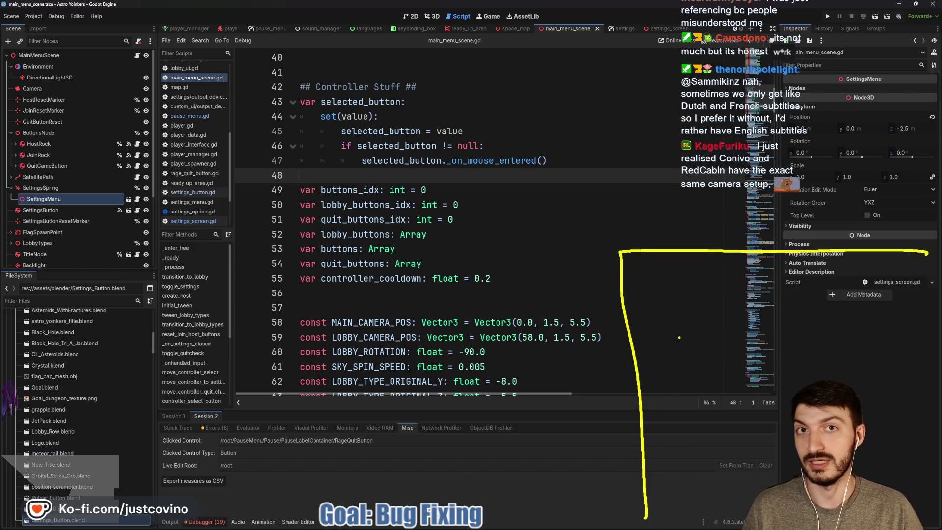
pyautogui.moveTo(64, 449)
pyautogui.mouseDown()
pyautogui.moveTo(241, 448)
pyautogui.moveTo(120, 431)
pyautogui.mouseUp()
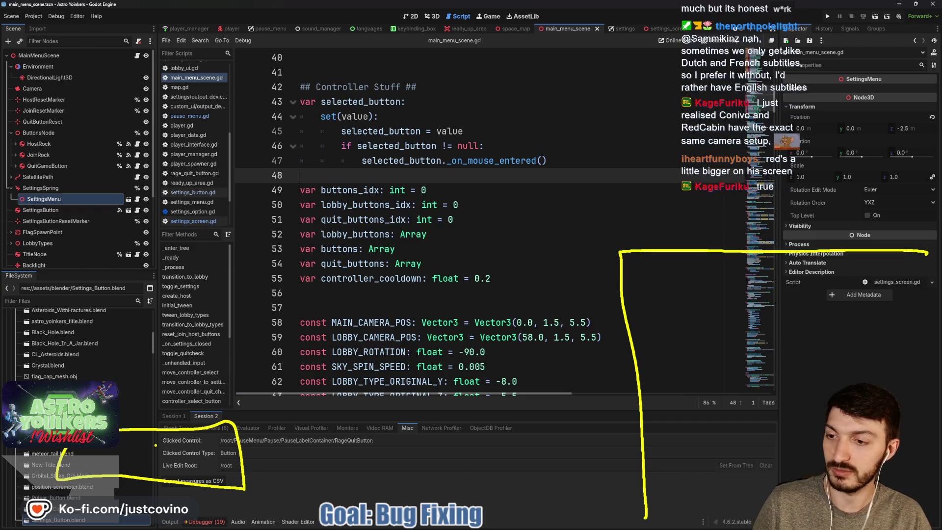
pyautogui.press('Escape')
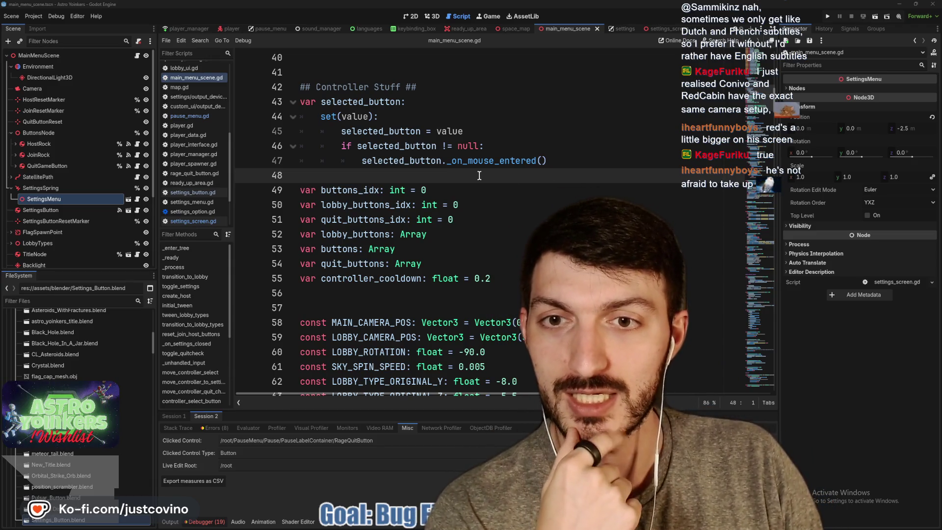
pyautogui.scroll(-3, 479, 175)
pyautogui.click(456, 175)
pyautogui.scroll(-2, 442, 191)
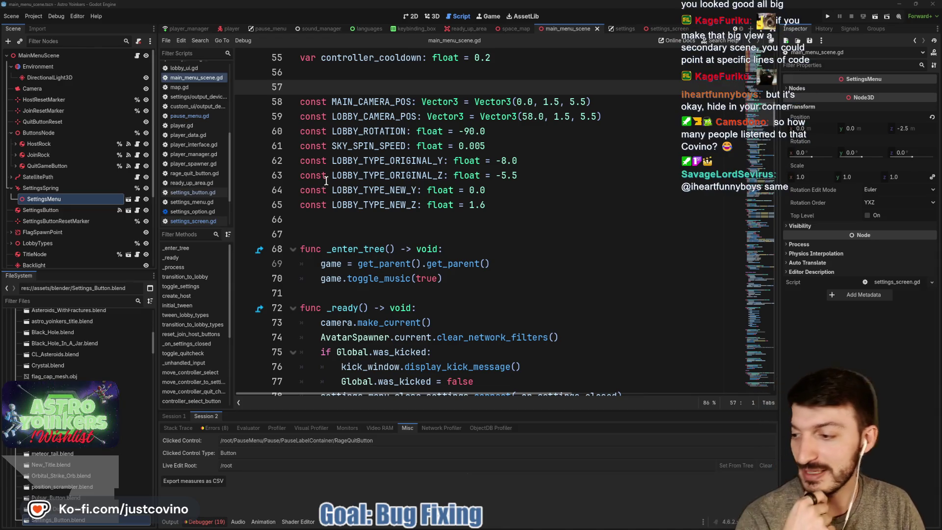
# Insert a blank line after the _enter_tree function, before func _ready.
pyautogui.click(422, 221)
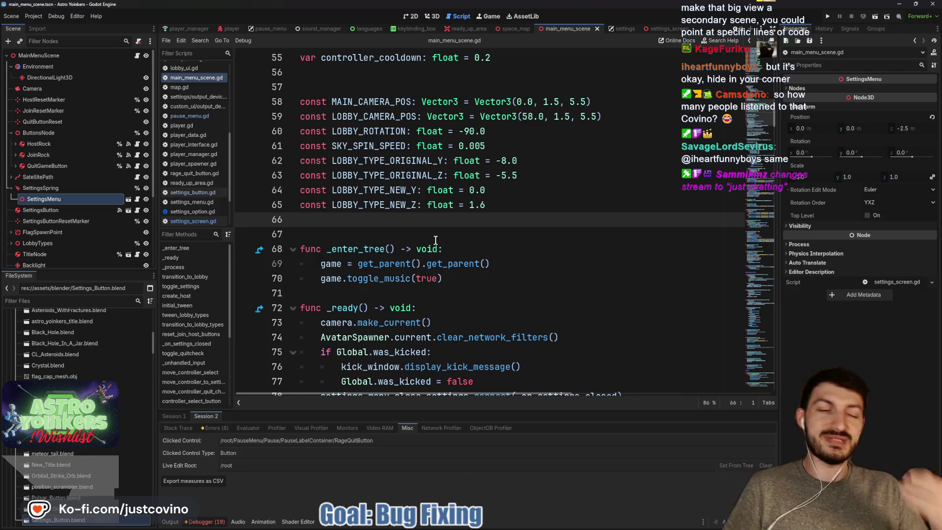
pyautogui.click(379, 296)
pyautogui.press('Return')
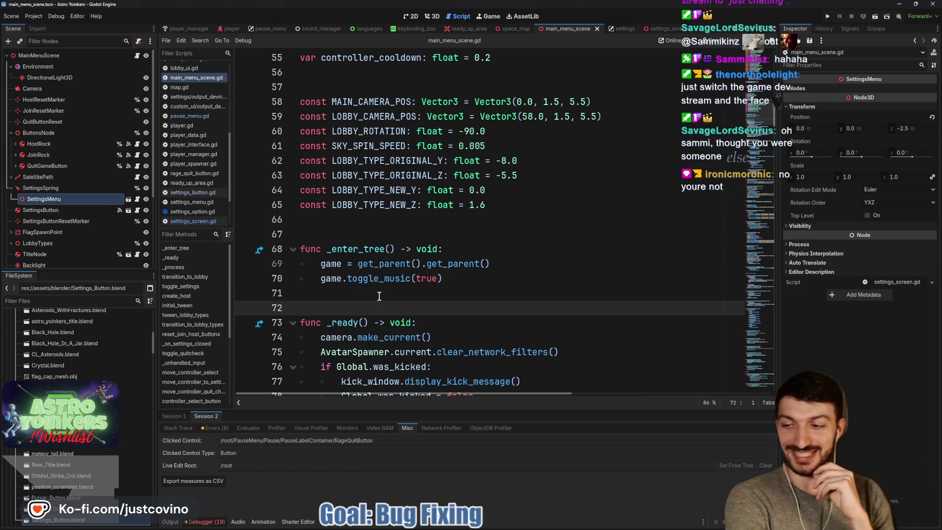
# Scroll through _ready to blank line 117, save, and check lines 123 to 126.
pyautogui.scroll(-6, 379, 296)
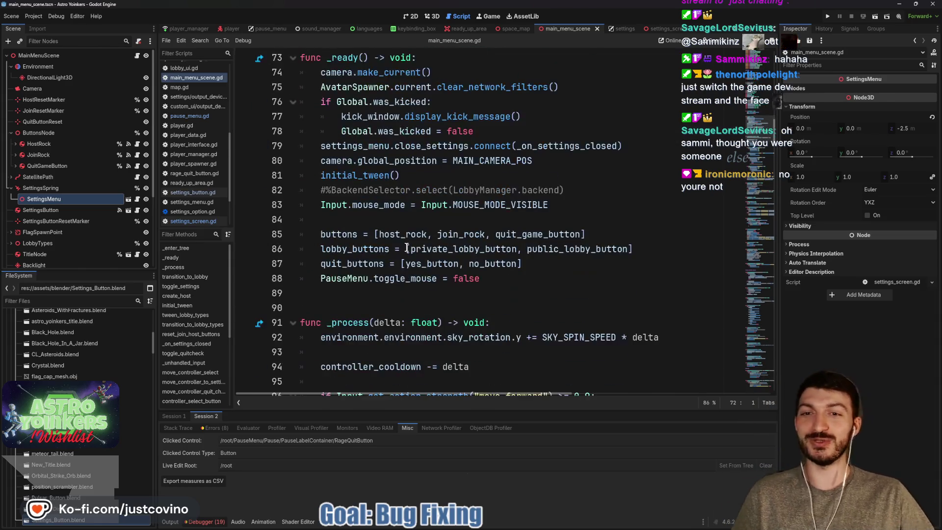
pyautogui.click(425, 217)
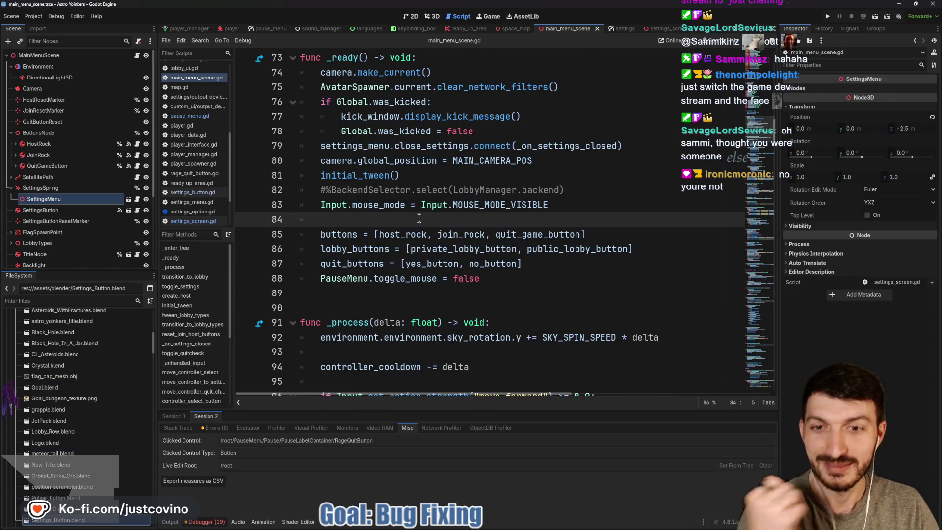
pyautogui.scroll(-3, 417, 218)
pyautogui.scroll(-4, 425, 205)
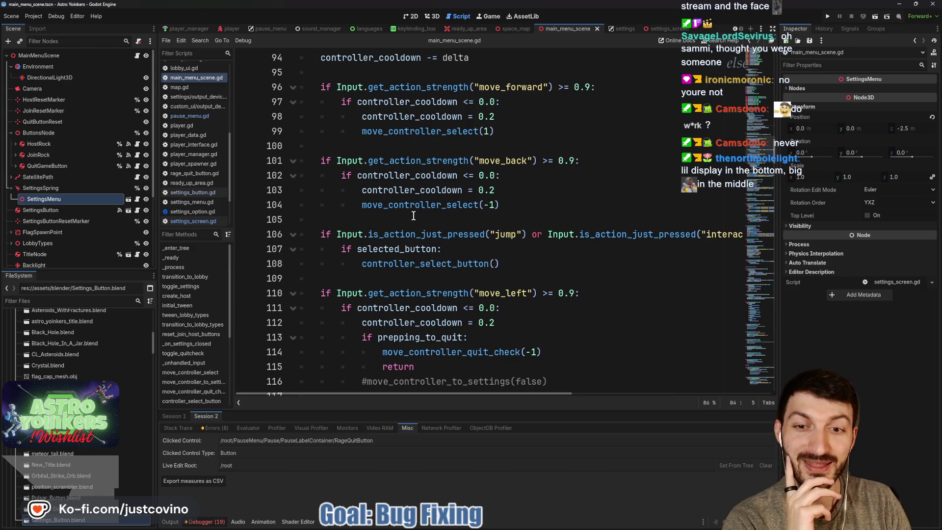
pyautogui.scroll(-2, 414, 216)
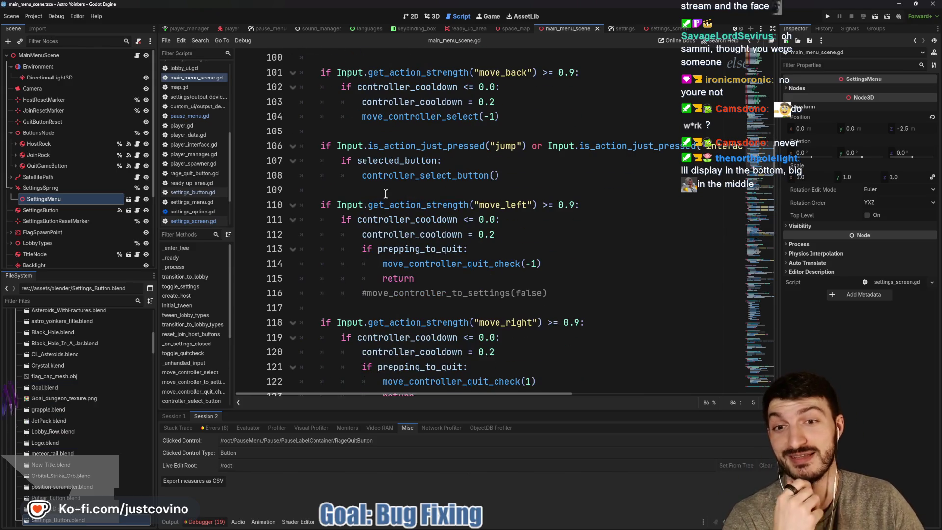
pyautogui.scroll(-3, 384, 189)
pyautogui.click(364, 171)
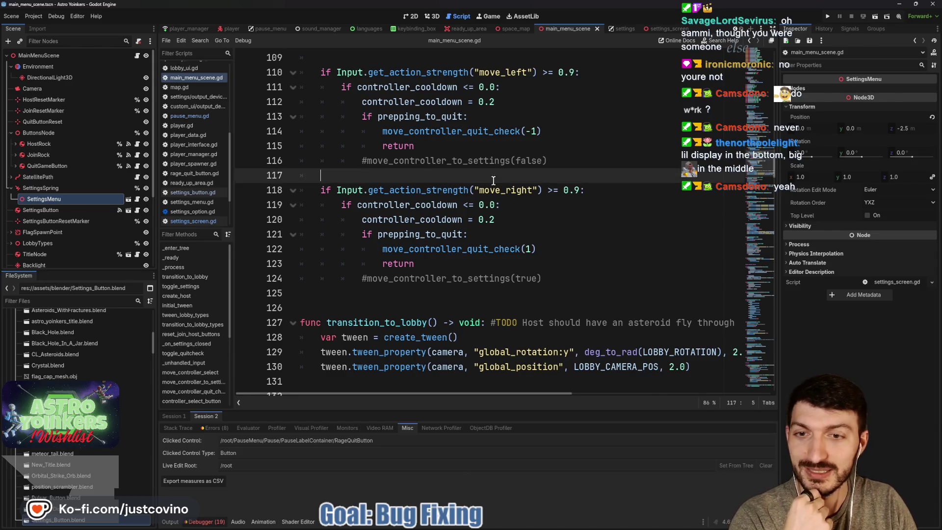
pyautogui.hotkey('ctrl', 's')
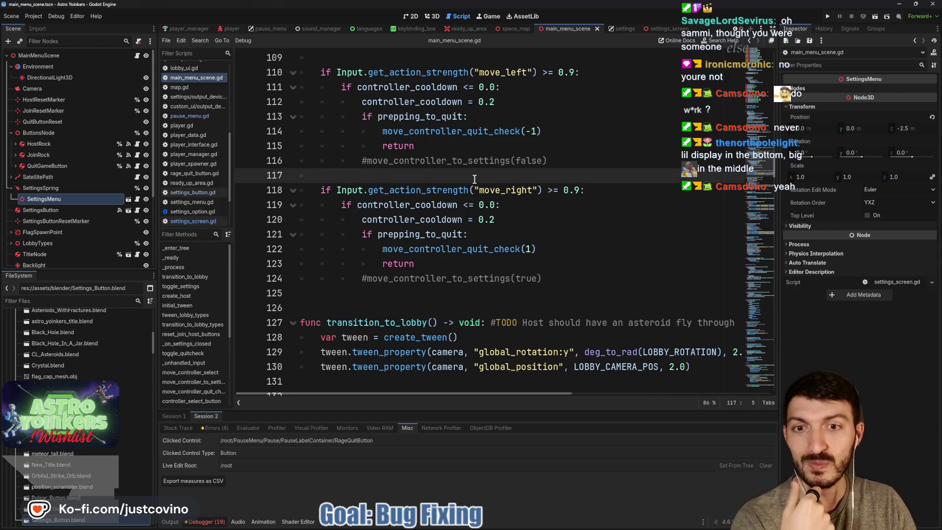
pyautogui.scroll(-1, 474, 178)
pyautogui.click(436, 218)
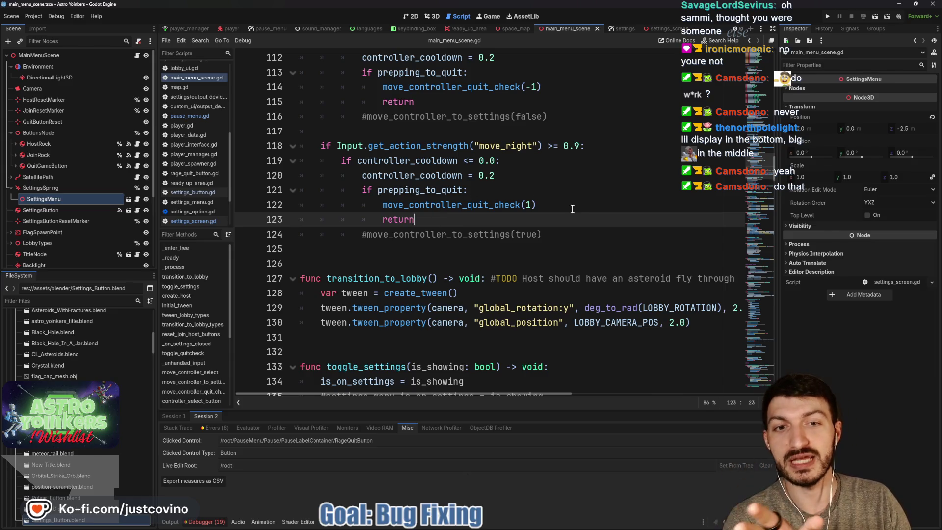
pyautogui.click(402, 260)
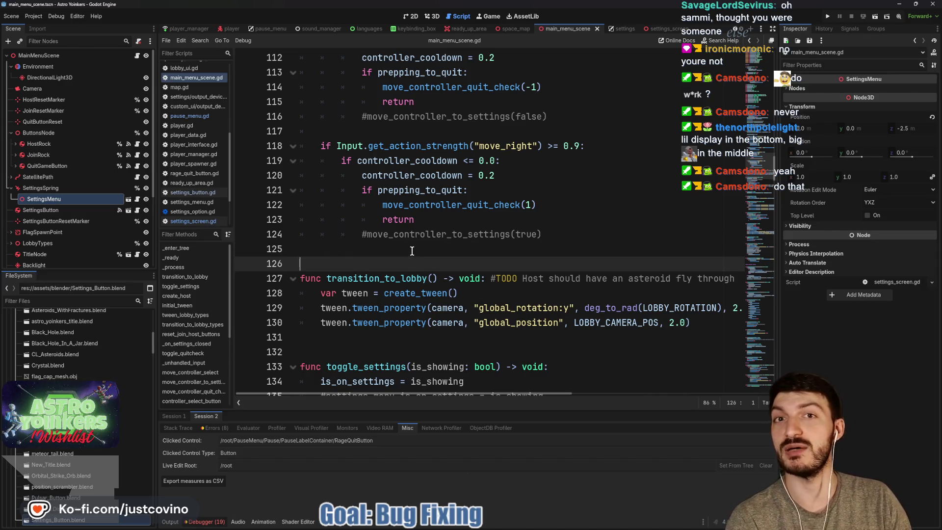
pyautogui.click(465, 132)
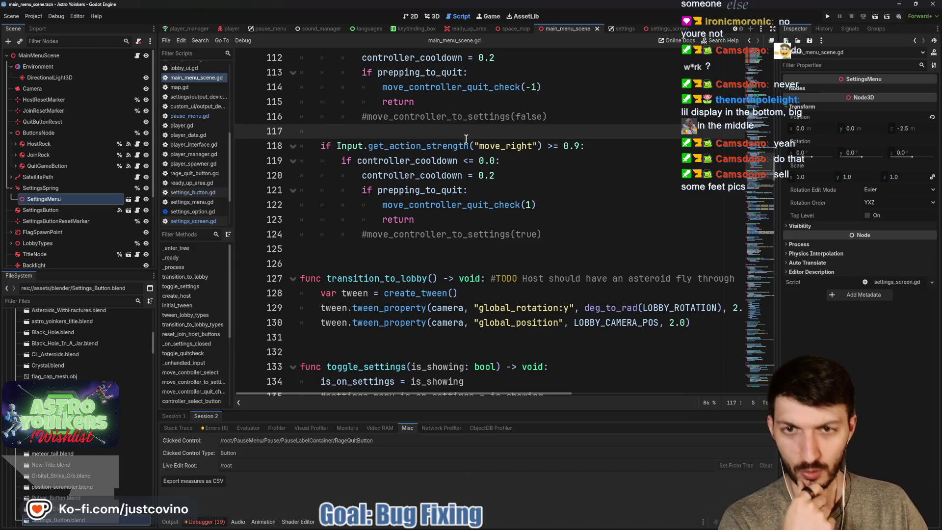
pyautogui.click(390, 146)
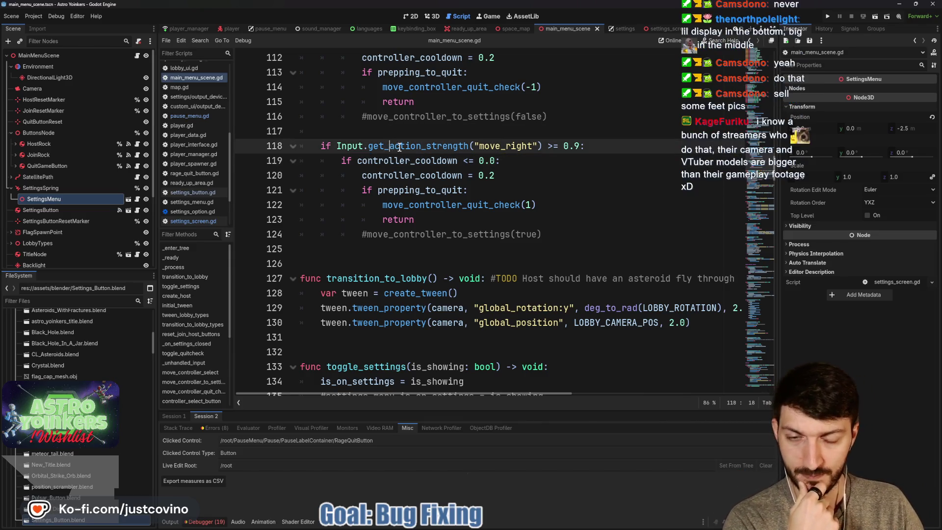
pyautogui.press('Up')
pyautogui.hotkey('ctrl', 's')
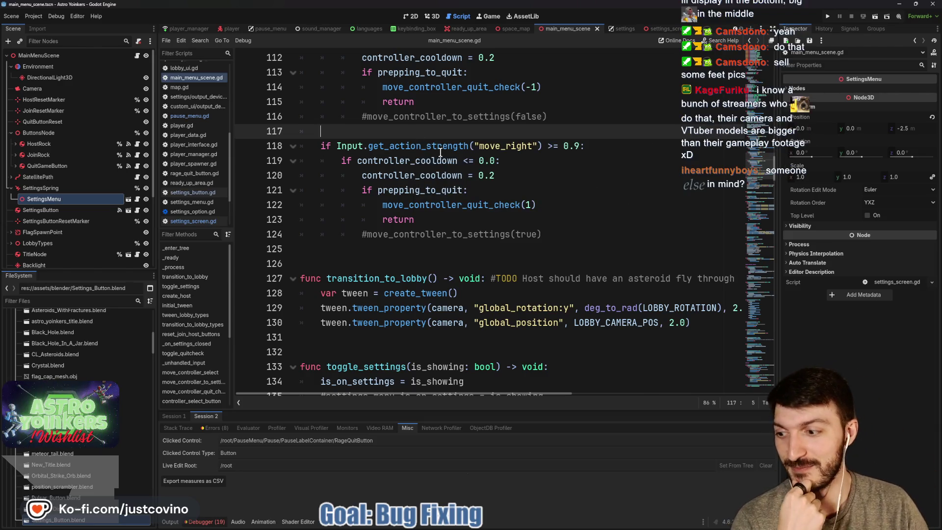
pyautogui.moveTo(438, 176)
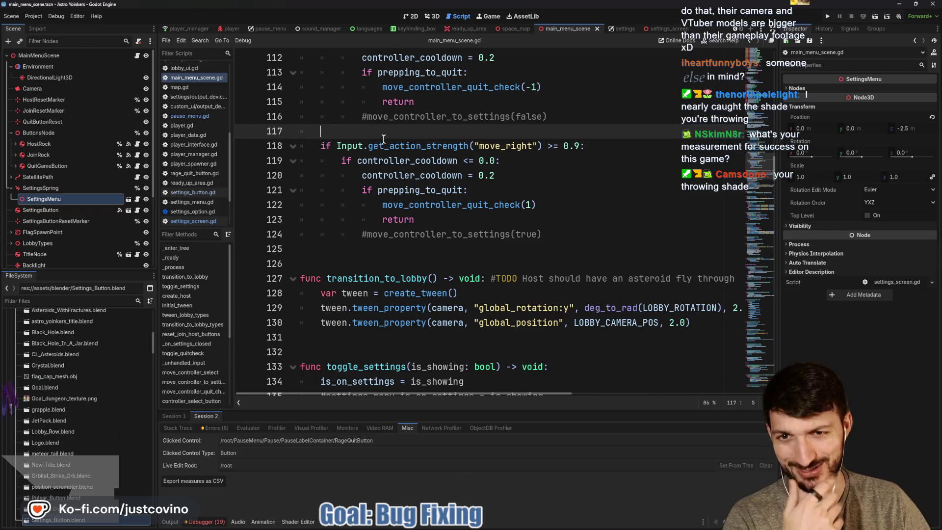
pyautogui.scroll(2, 420, 168)
pyautogui.scroll(-3, 421, 169)
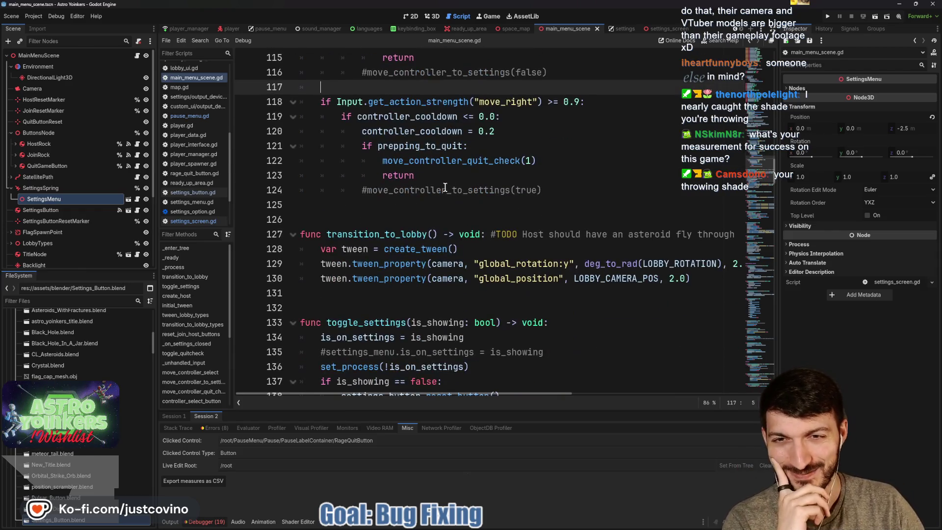
pyautogui.click(415, 206)
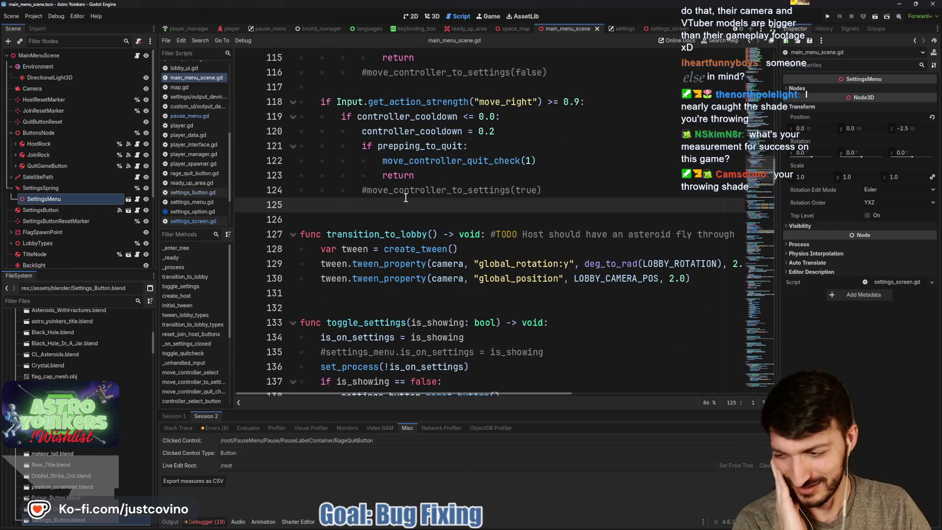
pyautogui.scroll(-1, 422, 196)
pyautogui.scroll(-2, 398, 193)
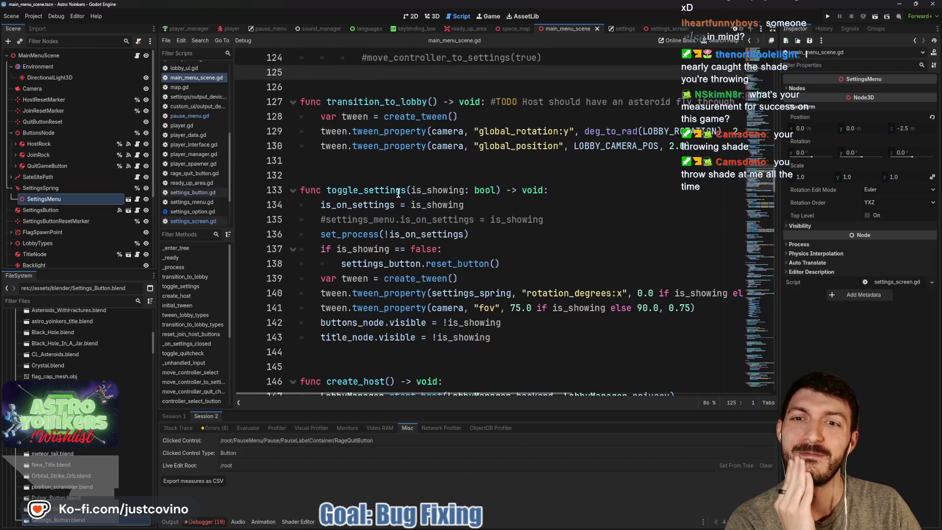
pyautogui.scroll(-1, 381, 175)
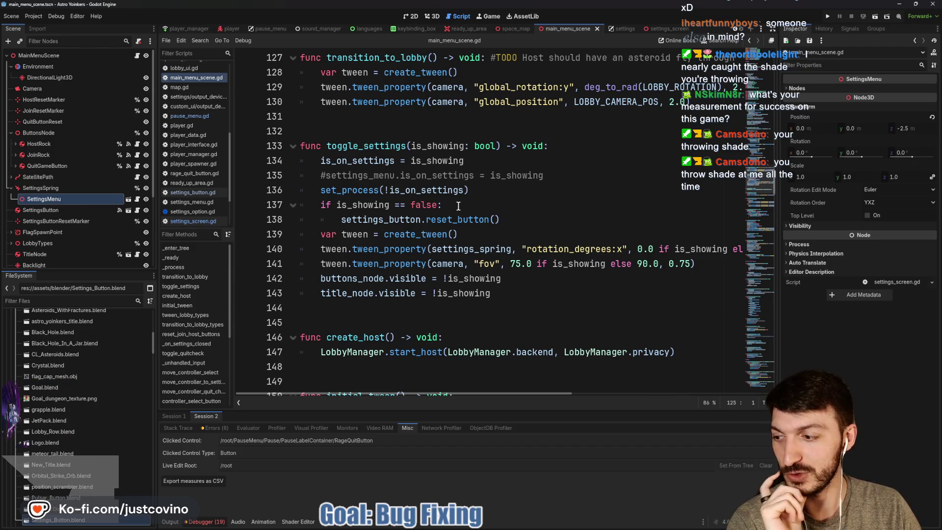
pyautogui.scroll(10, 456, 205)
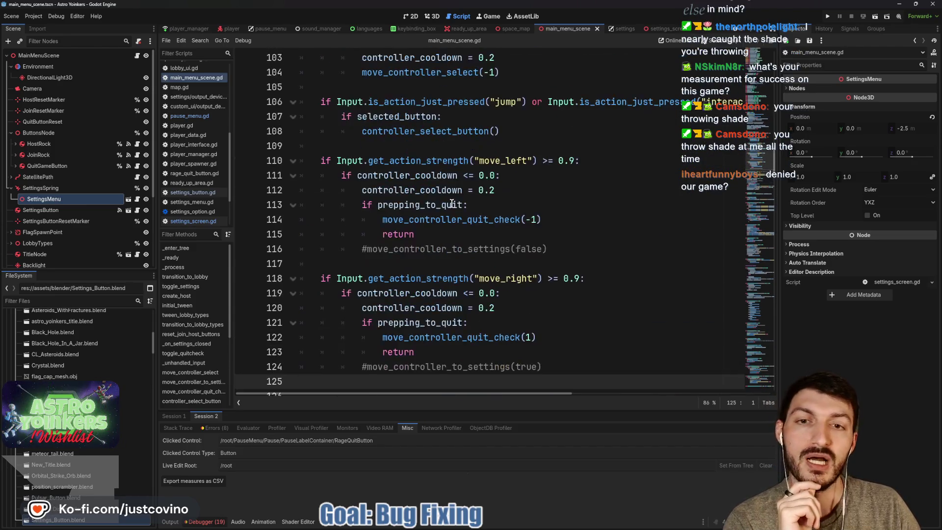
pyautogui.click(378, 175)
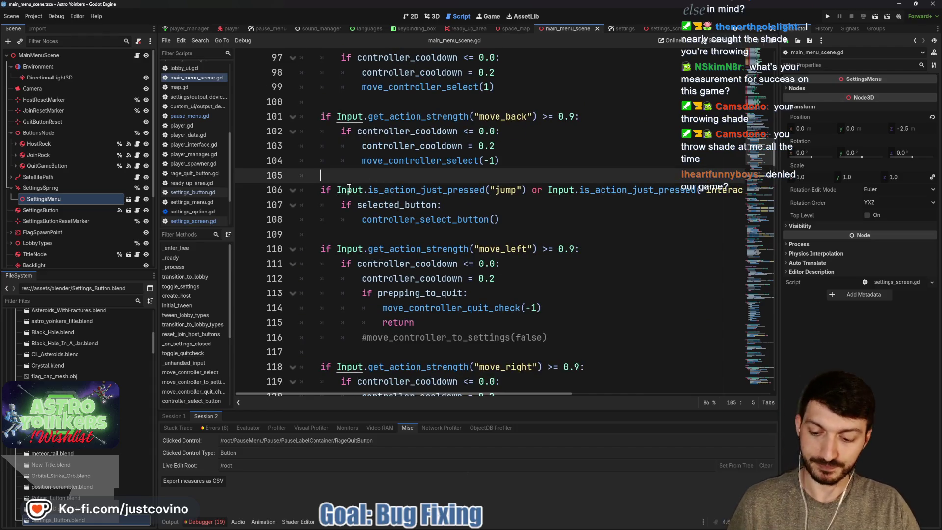
pyautogui.moveTo(269, 160); pyautogui.dragTo(294, 243)
pyautogui.moveTo(363, 248); pyautogui.dragTo(444, 209)
pyautogui.moveTo(470, 177); pyautogui.dragTo(450, 244)
pyautogui.moveTo(477, 191); pyautogui.dragTo(466, 203)
pyautogui.moveTo(322, 298); pyautogui.dragTo(277, 349)
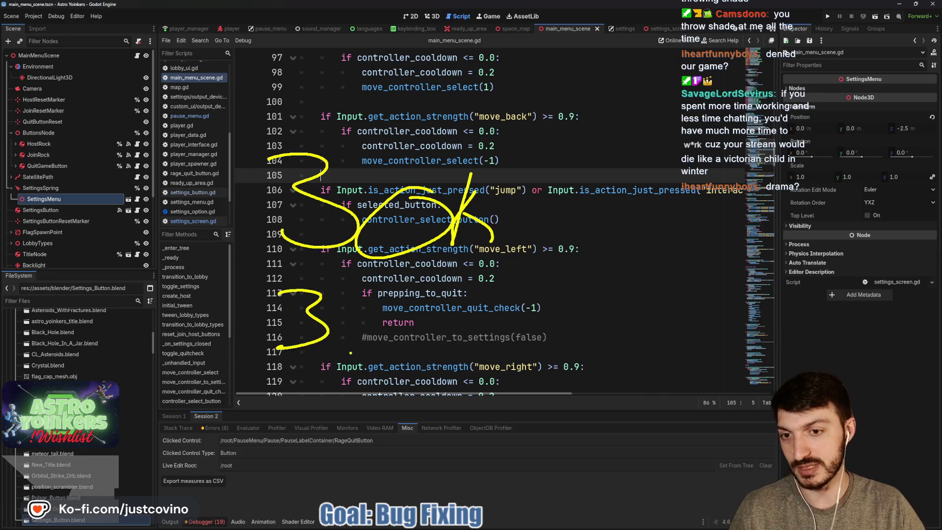
pyautogui.moveTo(449, 318); pyautogui.dragTo(444, 319)
pyautogui.moveTo(513, 324); pyautogui.dragTo(506, 325)
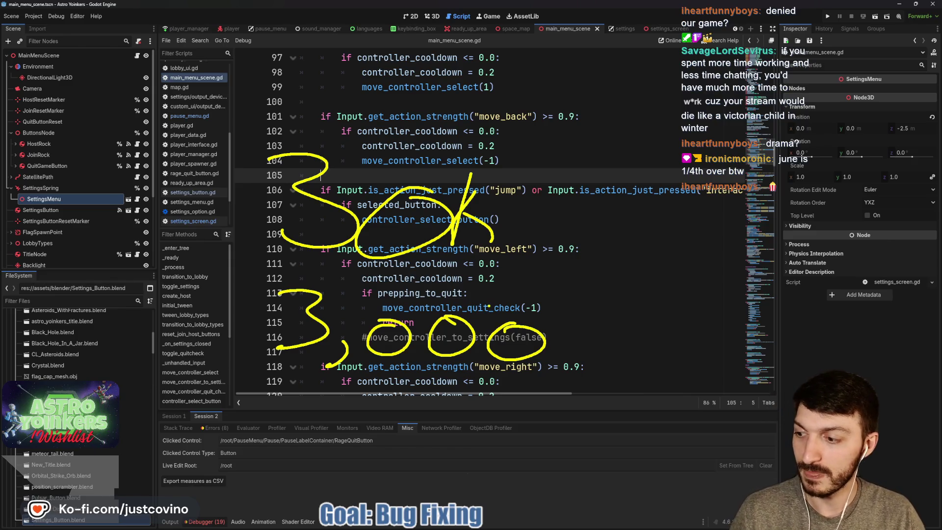
pyautogui.press('Escape')
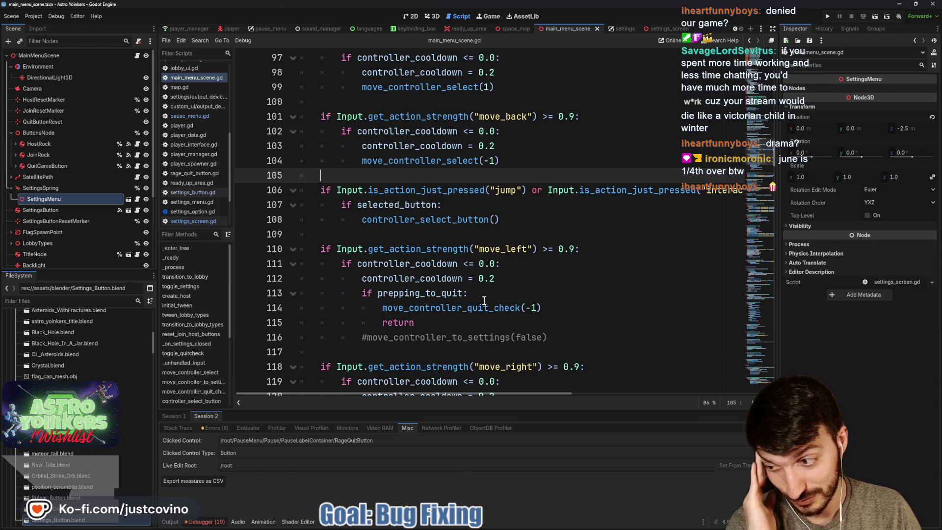
pyautogui.click(474, 235)
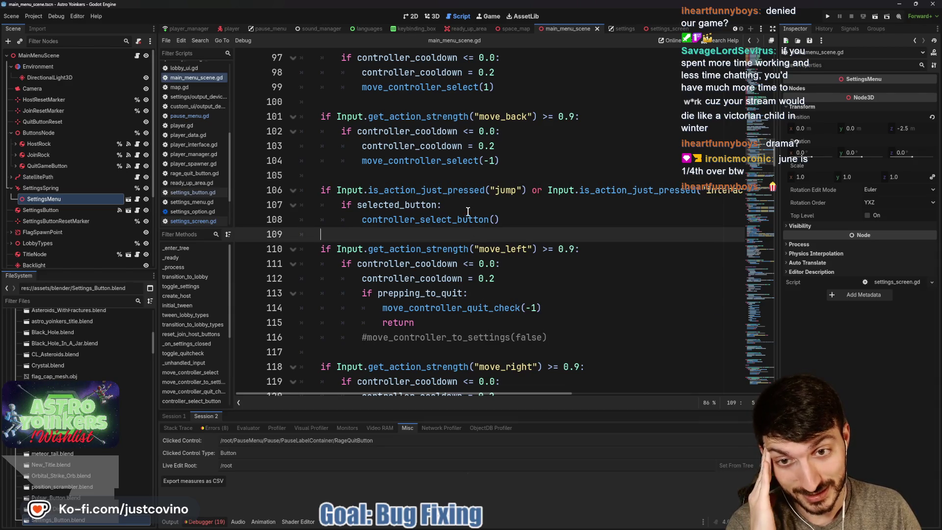
pyautogui.click(447, 173)
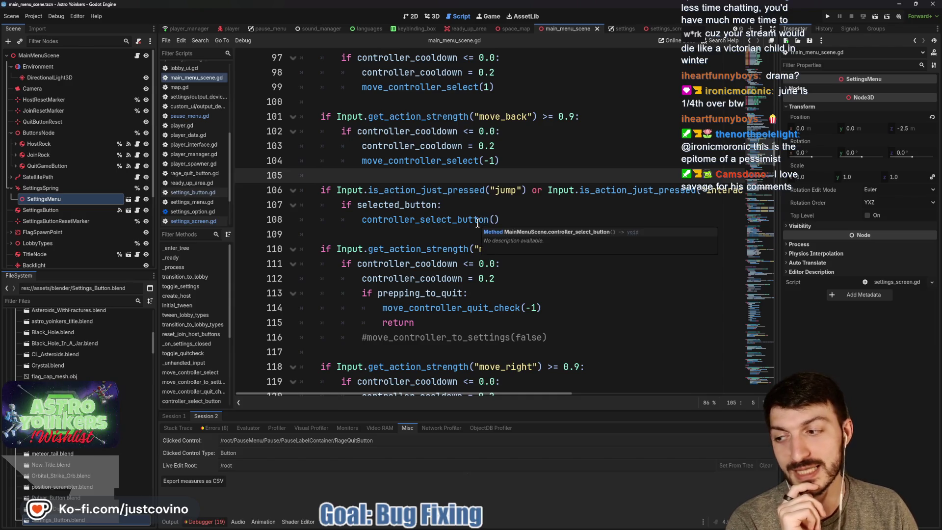
pyautogui.click(460, 207)
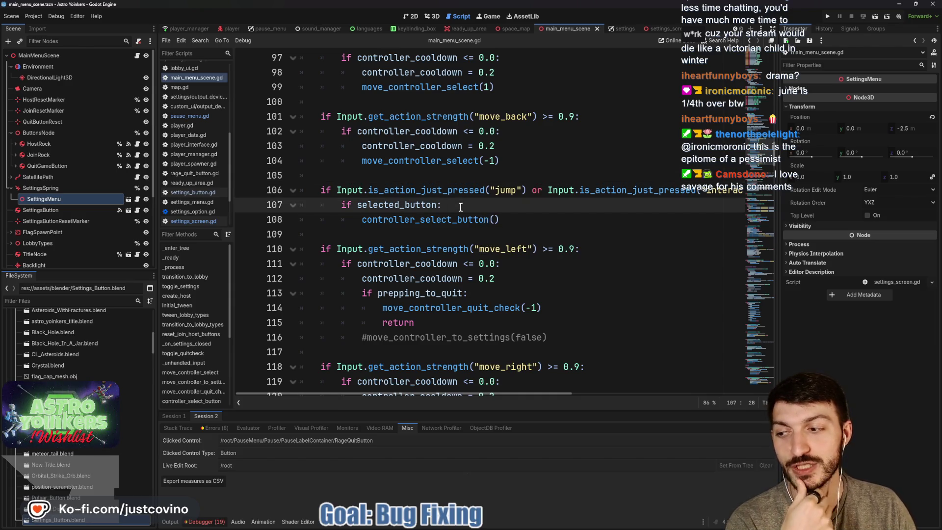
pyautogui.click(408, 177)
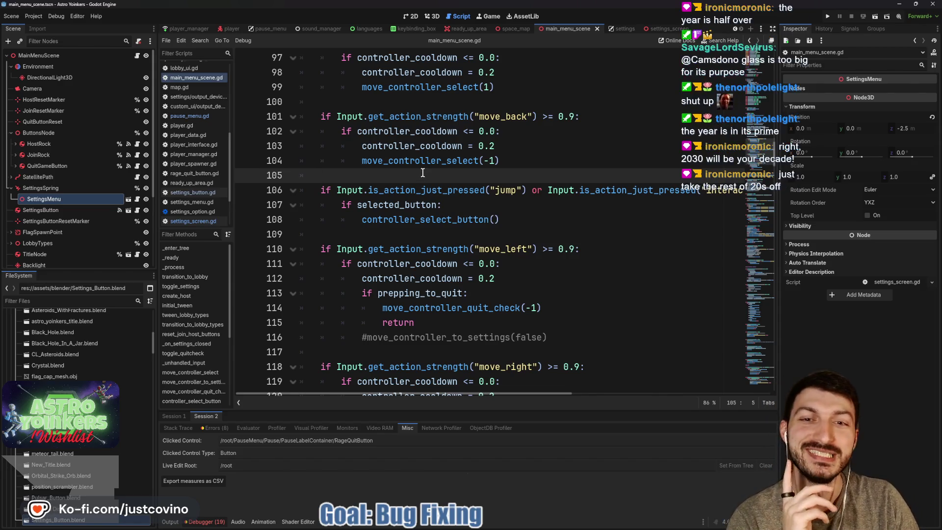
pyautogui.scroll(-1, 422, 173)
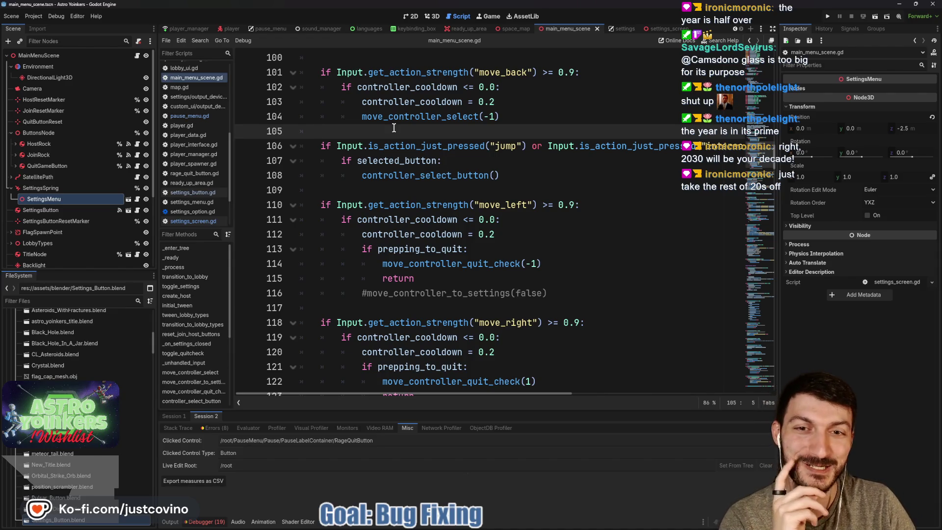
pyautogui.click(397, 190)
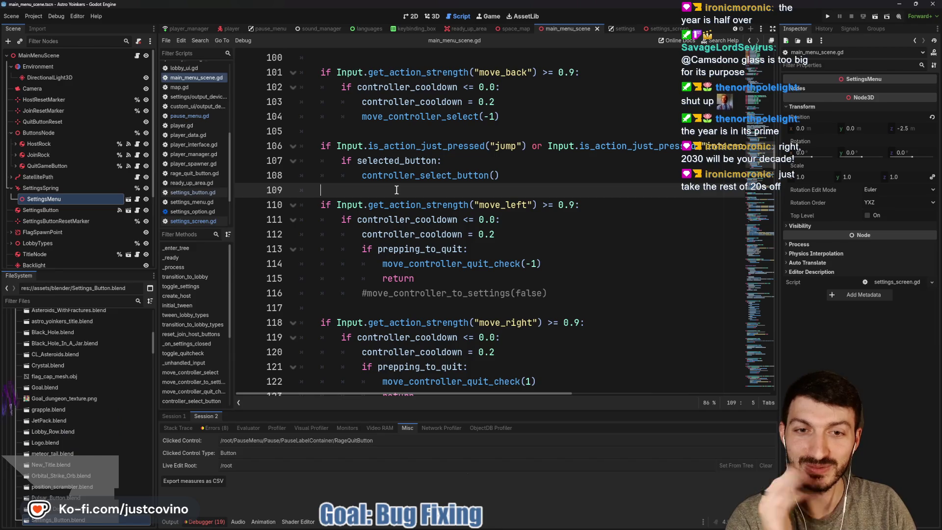
pyautogui.scroll(-1, 397, 190)
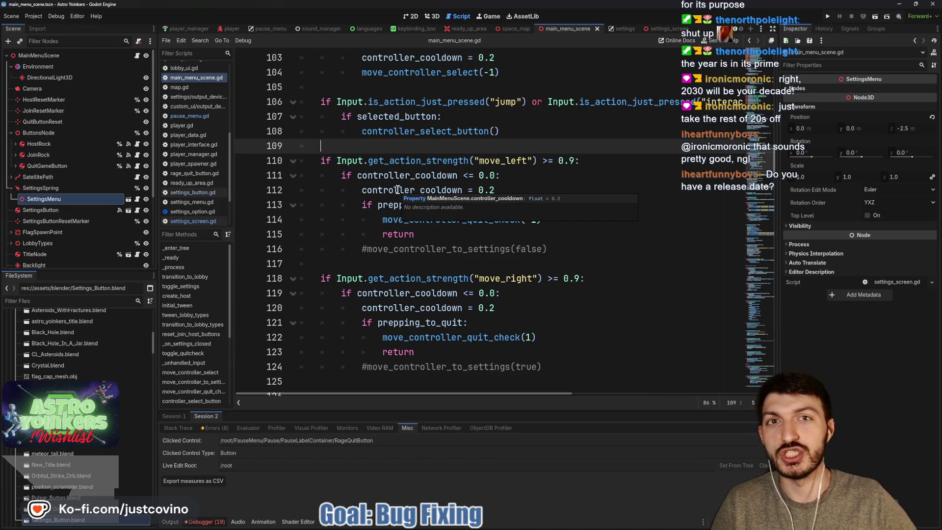
pyautogui.click(422, 175)
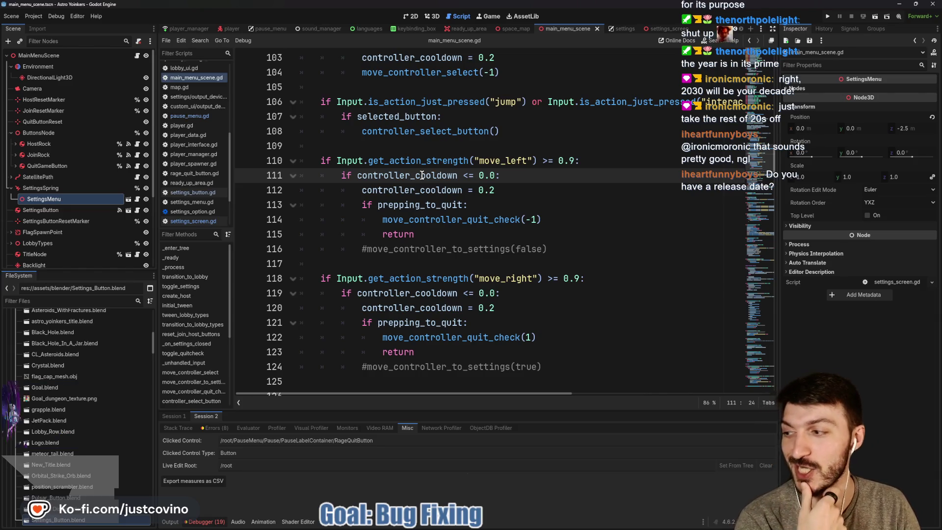
pyautogui.click(413, 161)
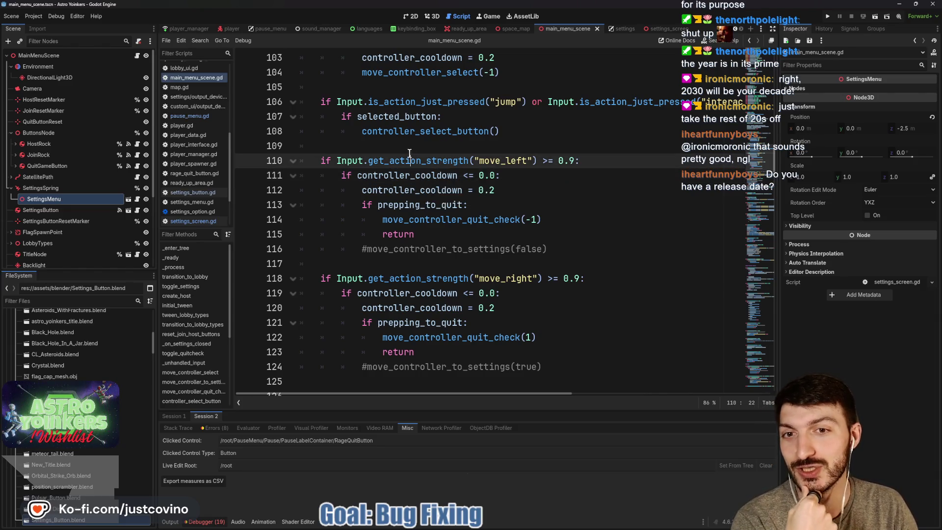
pyautogui.click(405, 145)
pyautogui.moveTo(284, 146); pyautogui.dragTo(283, 225)
pyautogui.moveTo(330, 157)
pyautogui.mouseDown()
pyautogui.moveTo(310, 181)
pyautogui.moveTo(328, 156)
pyautogui.moveTo(356, 145)
pyautogui.mouseUp()
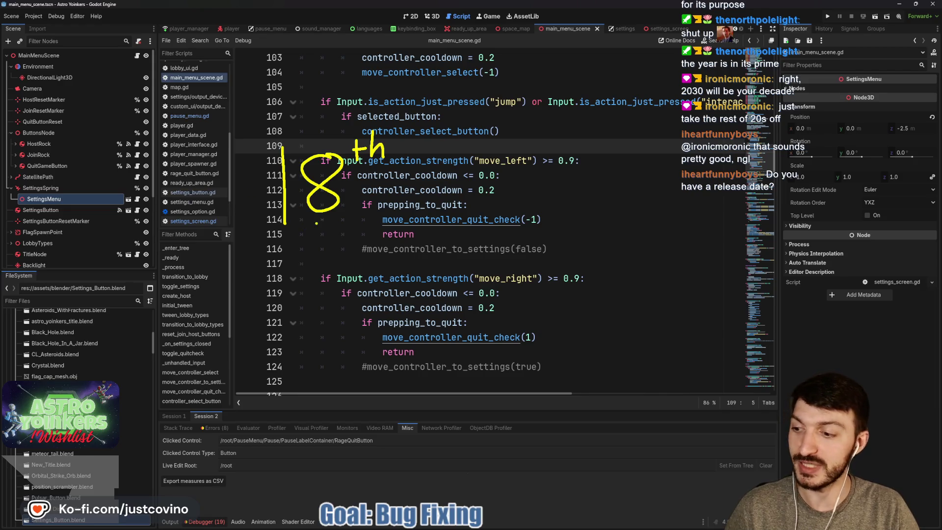
pyautogui.moveTo(180, 96); pyautogui.dragTo(464, 241)
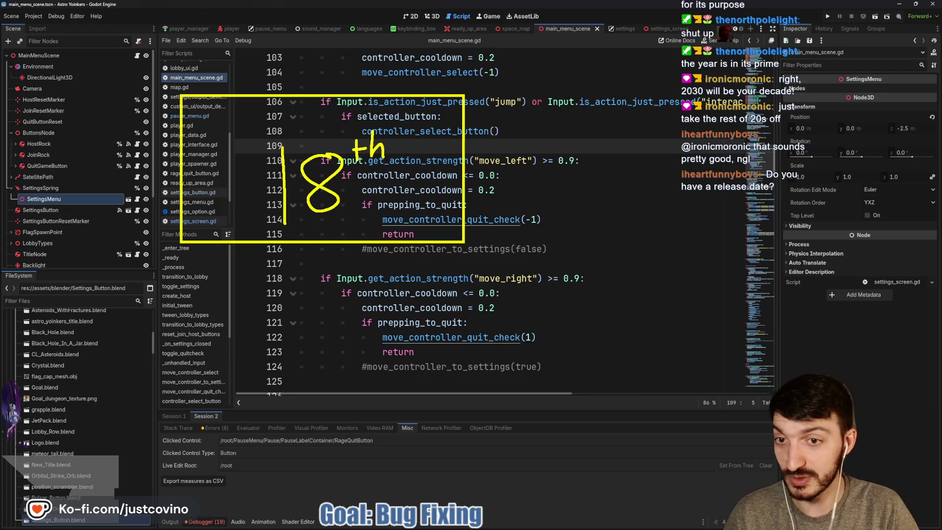
pyautogui.moveTo(310, 251); pyautogui.dragTo(340, 278)
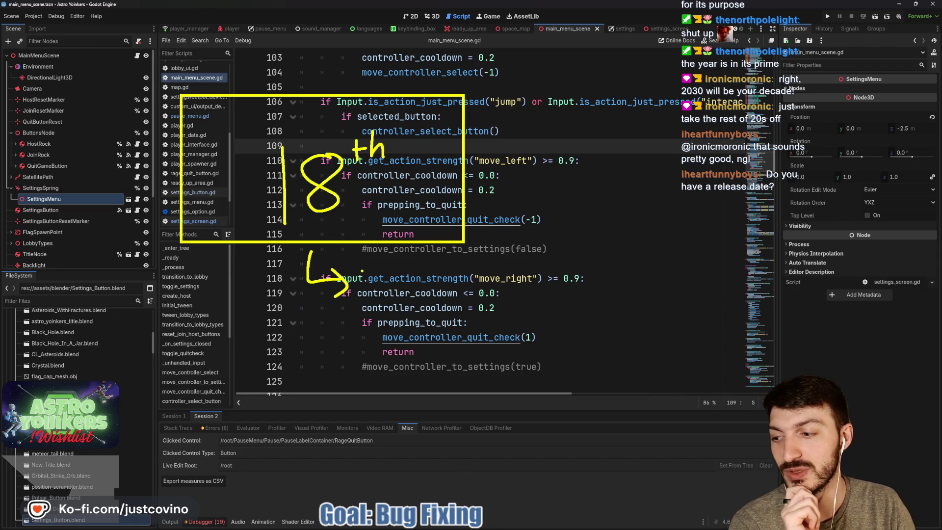
pyautogui.moveTo(360, 268)
pyautogui.mouseDown()
pyautogui.moveTo(354, 395)
pyautogui.moveTo(616, 378)
pyautogui.moveTo(363, 265)
pyautogui.mouseUp()
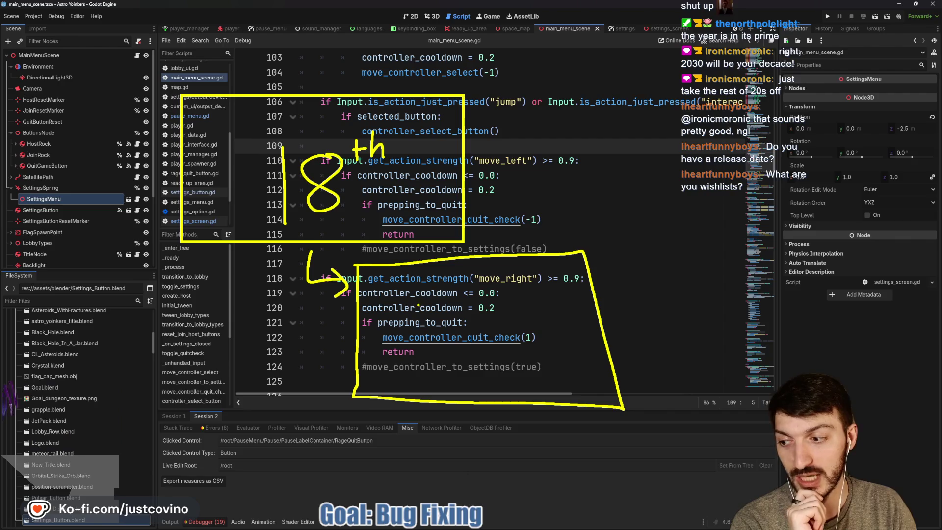
pyautogui.press('Escape')
pyautogui.click(524, 257)
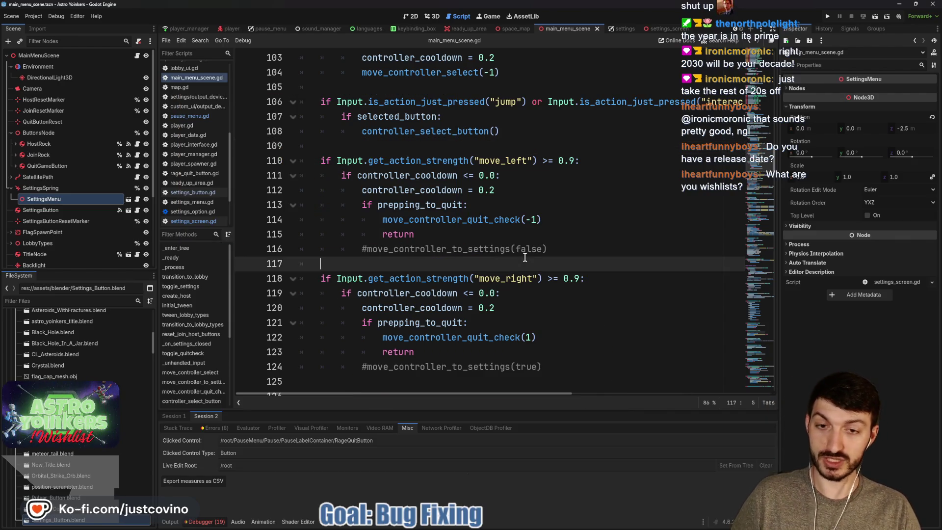
# Save the scene and script, then review the move_right block and return to blank line 117.
pyautogui.hotkey('ctrl', 's')
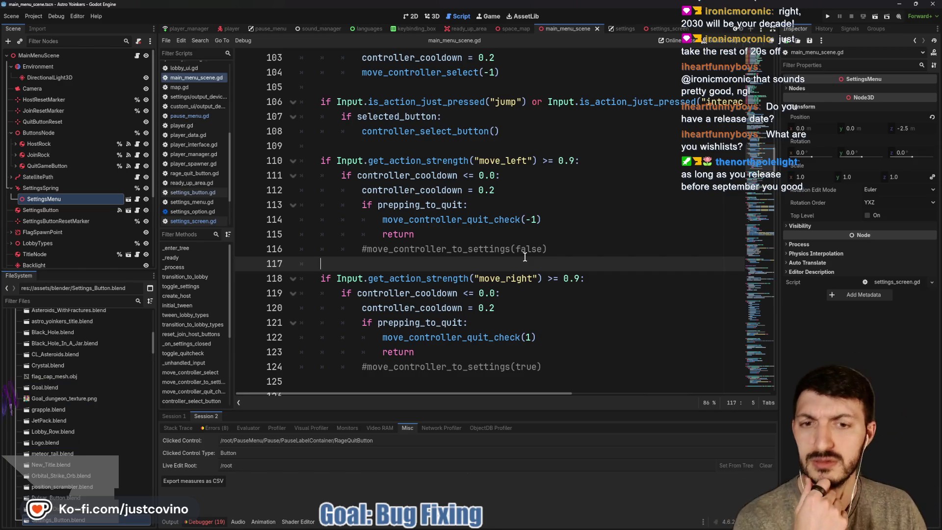
pyautogui.scroll(-2, 479, 258)
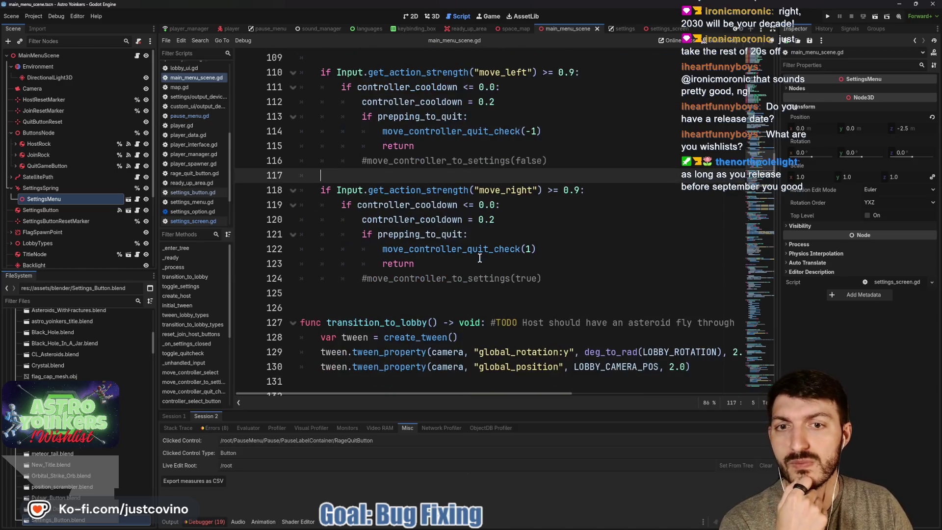
pyautogui.click(378, 168)
pyautogui.scroll(-2, 375, 177)
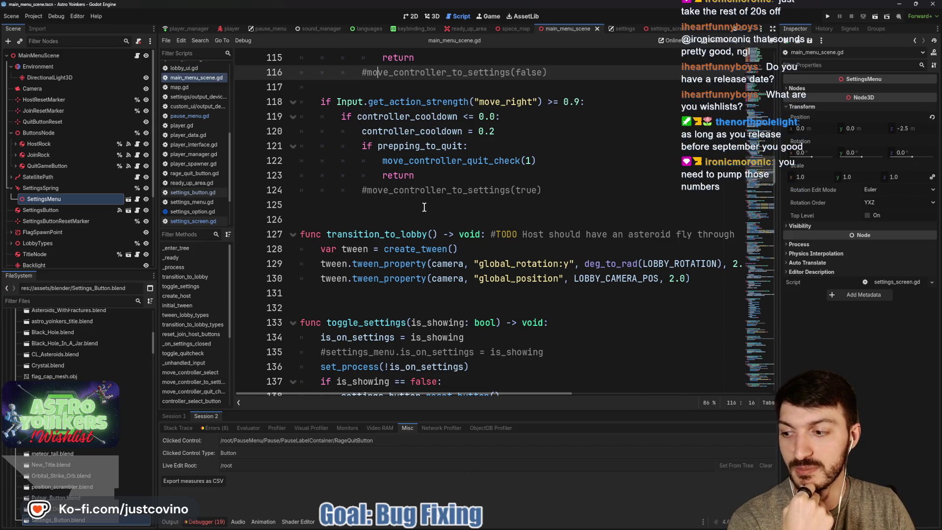
pyautogui.scroll(2, 425, 207)
pyautogui.click(415, 176)
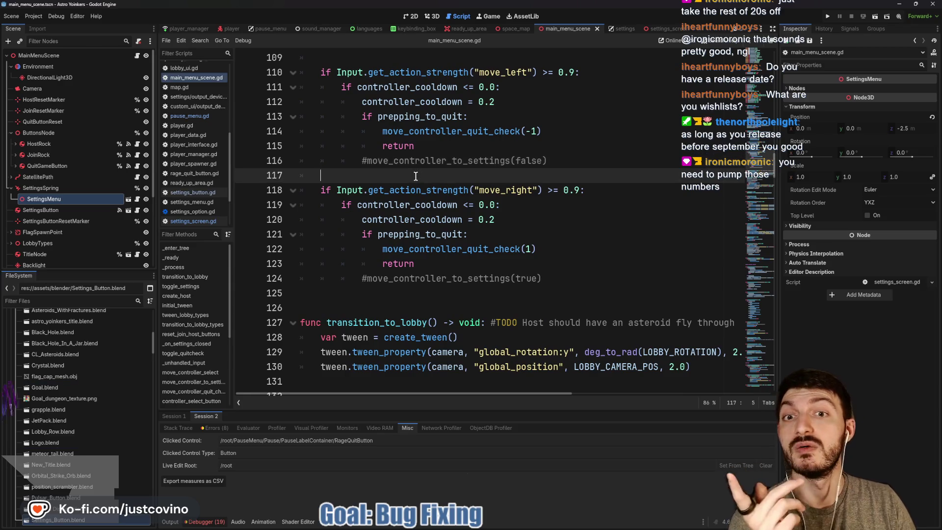
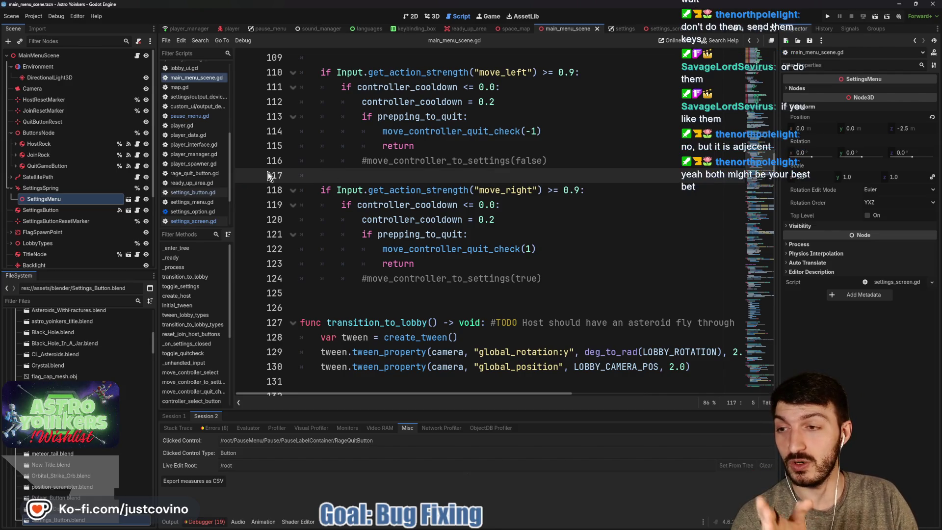
# Switch to the 3D viewport of main_menu_scene and zoom to frame the settings console and lobby rocks.
pyautogui.click(434, 21)
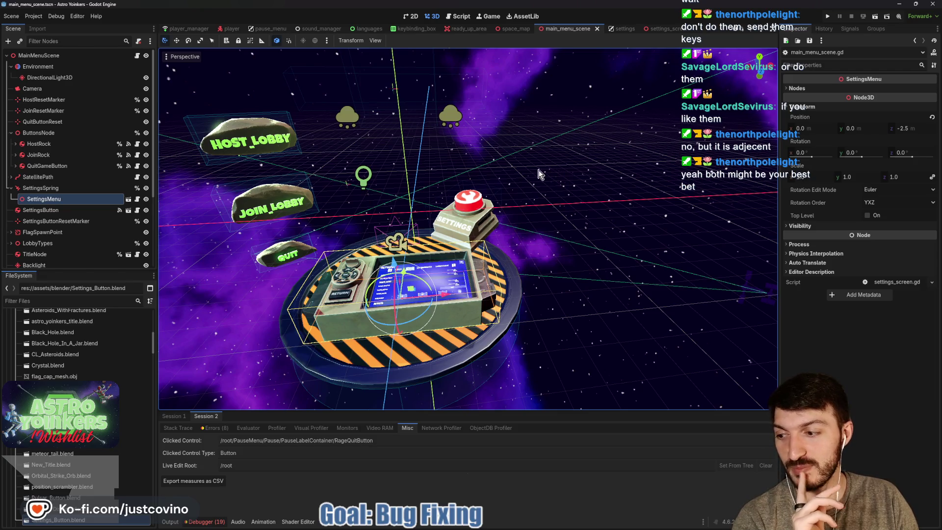
pyautogui.scroll(2, 471, 197)
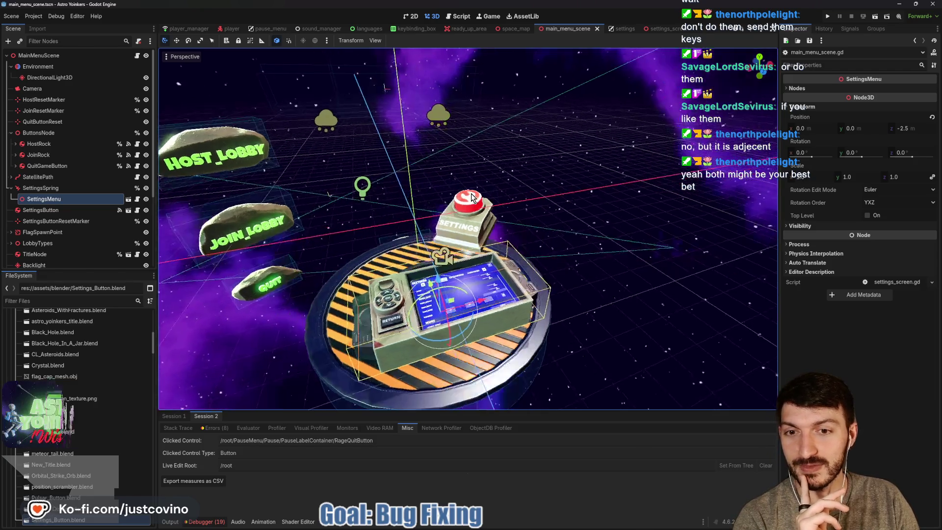
pyautogui.scroll(-2, 472, 197)
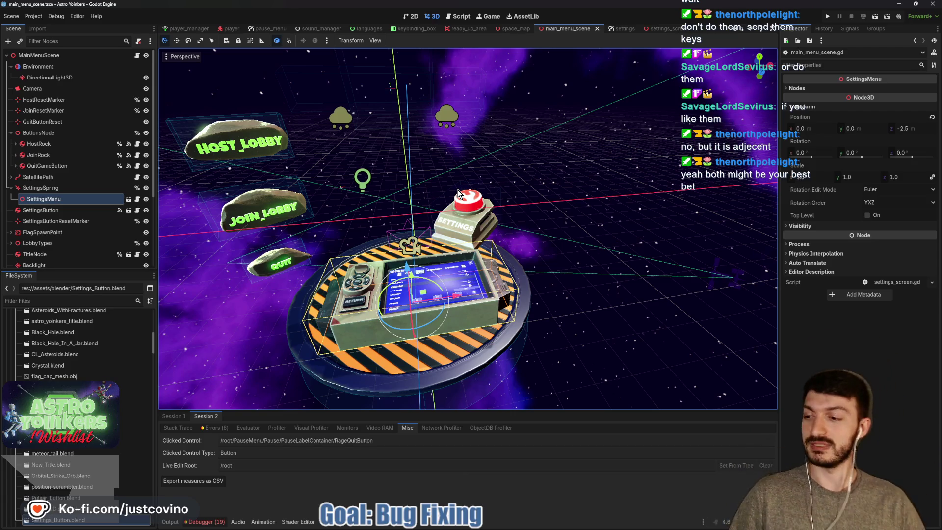
# Open SettingsMenu's settings_screen.gd, scroll through it, and run the project to the title screen.
pyautogui.click(137, 199)
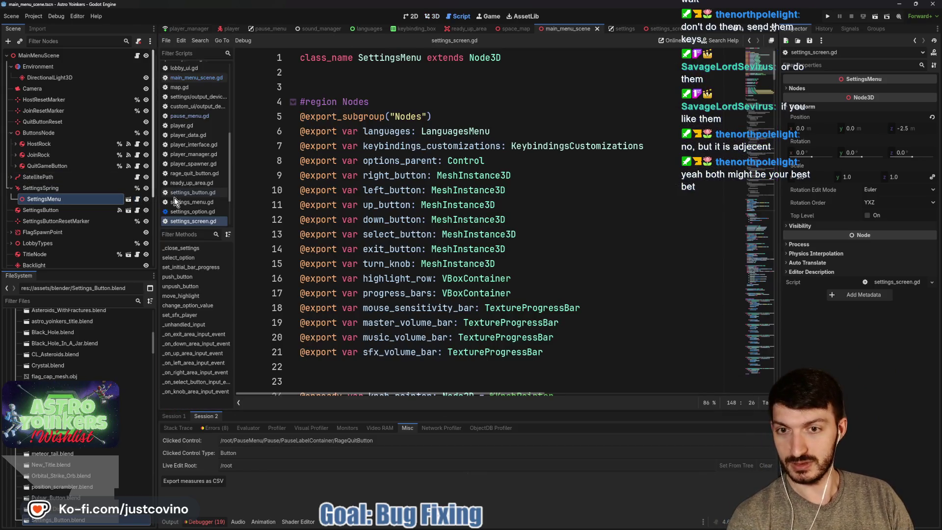
pyautogui.scroll(-3, 465, 229)
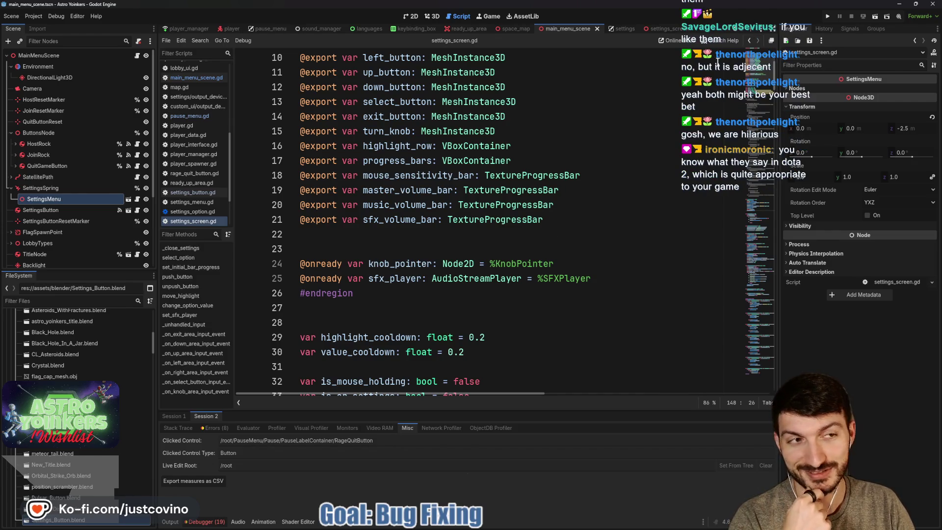
pyautogui.click(828, 16)
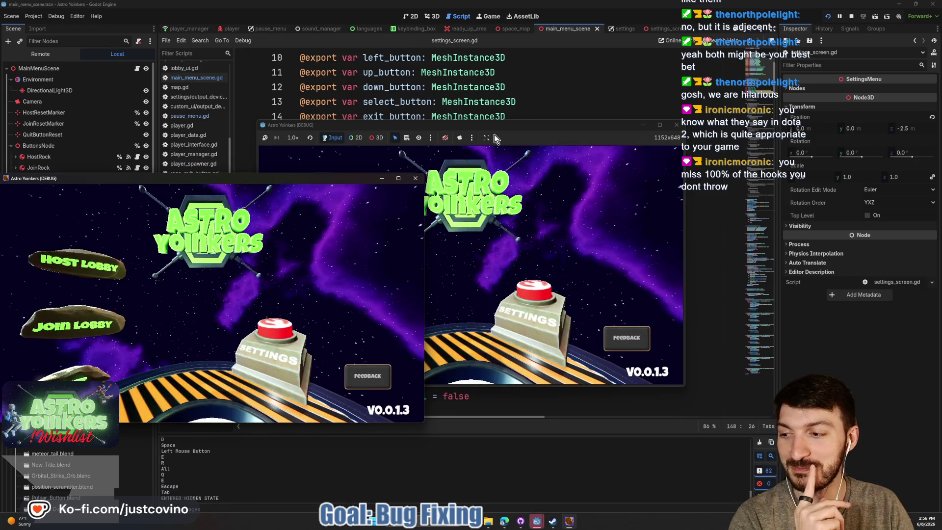
# Close the separate debug window, then move and resize the embedded game to fill the editor.
pyautogui.click(415, 178)
pyautogui.moveTo(513, 126)
pyautogui.mouseDown()
pyautogui.moveTo(499, 102)
pyautogui.moveTo(506, 104)
pyautogui.mouseUp()
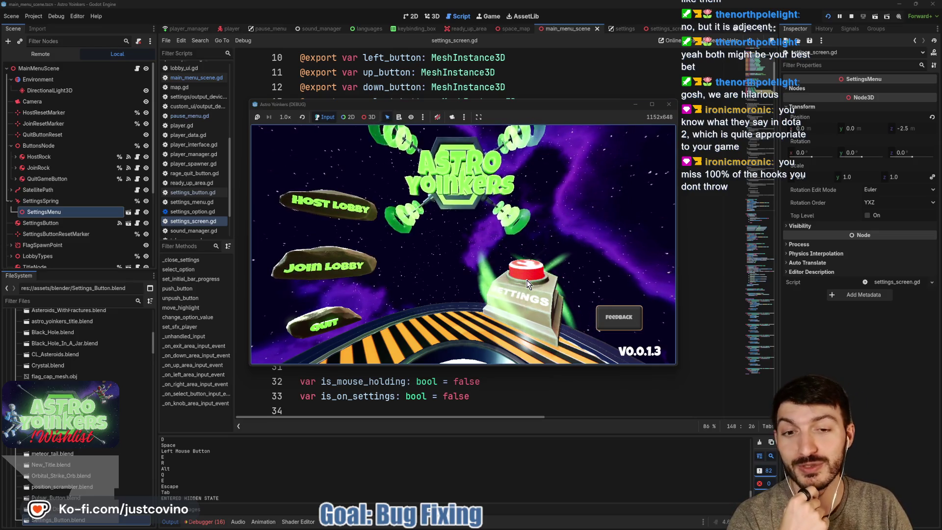
pyautogui.moveTo(570, 109); pyautogui.dragTo(557, 96)
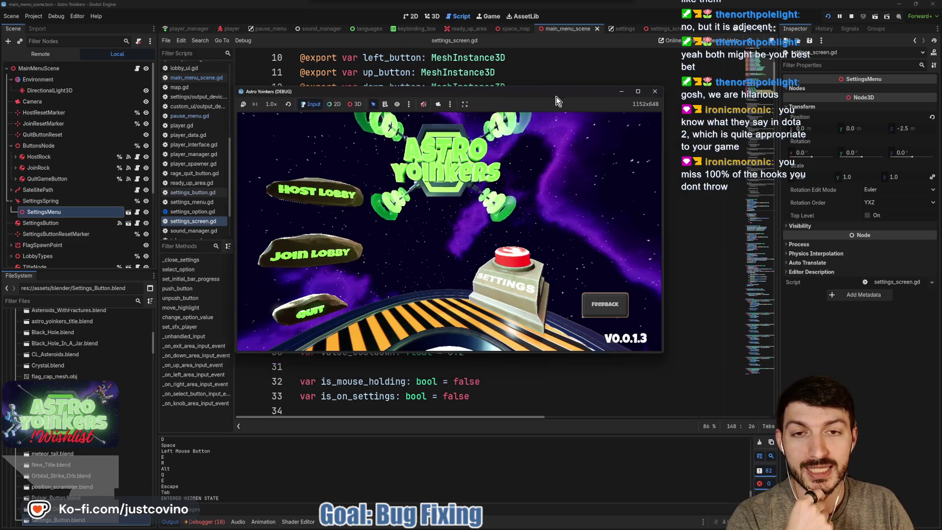
pyautogui.moveTo(662, 354); pyautogui.dragTo(799, 439)
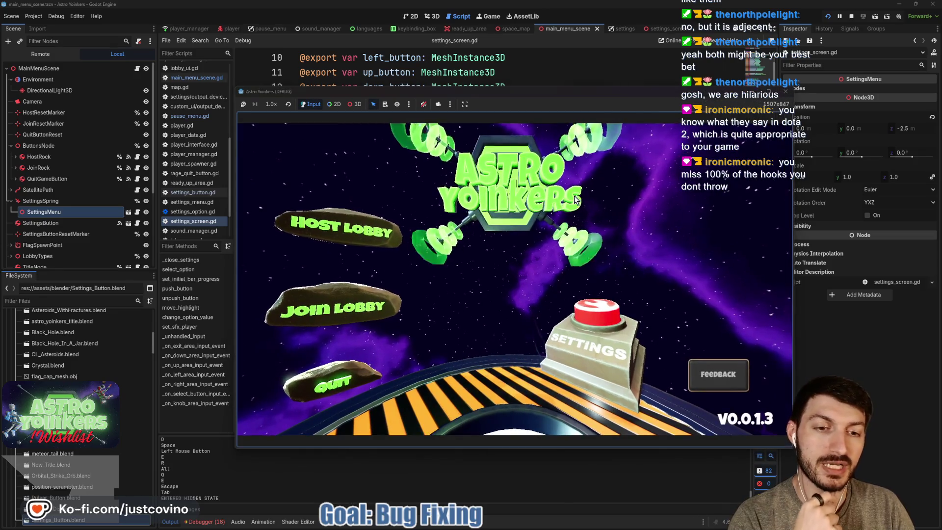
pyautogui.moveTo(624, 93); pyautogui.dragTo(564, 76)
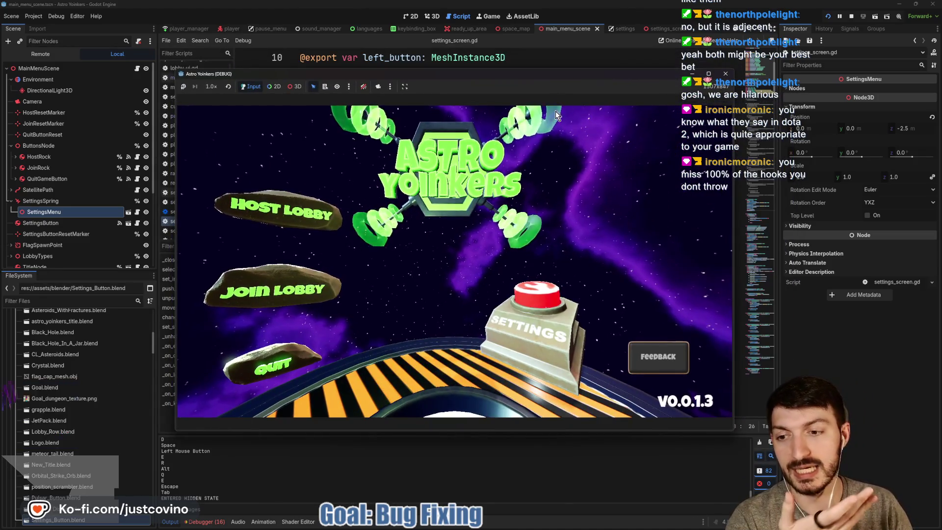
pyautogui.moveTo(499, 430); pyautogui.dragTo(498, 407)
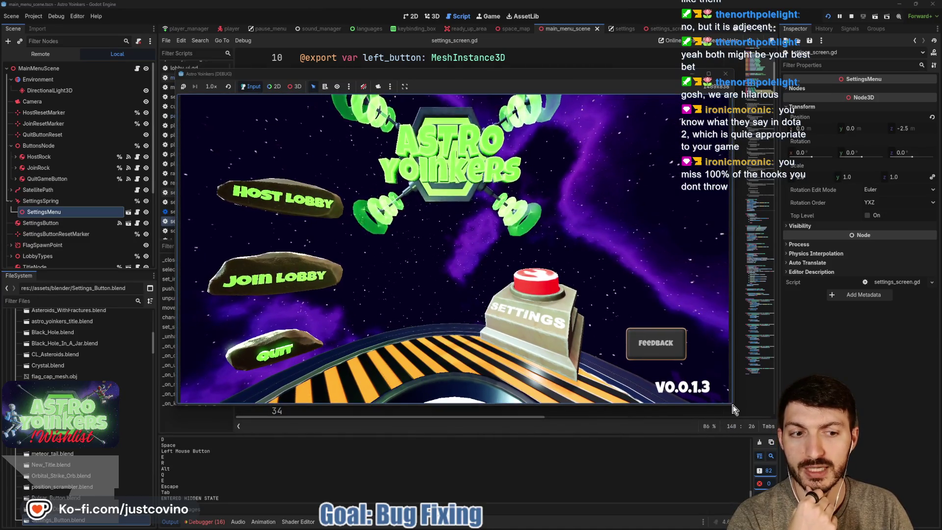
pyautogui.moveTo(732, 405); pyautogui.dragTo(769, 434)
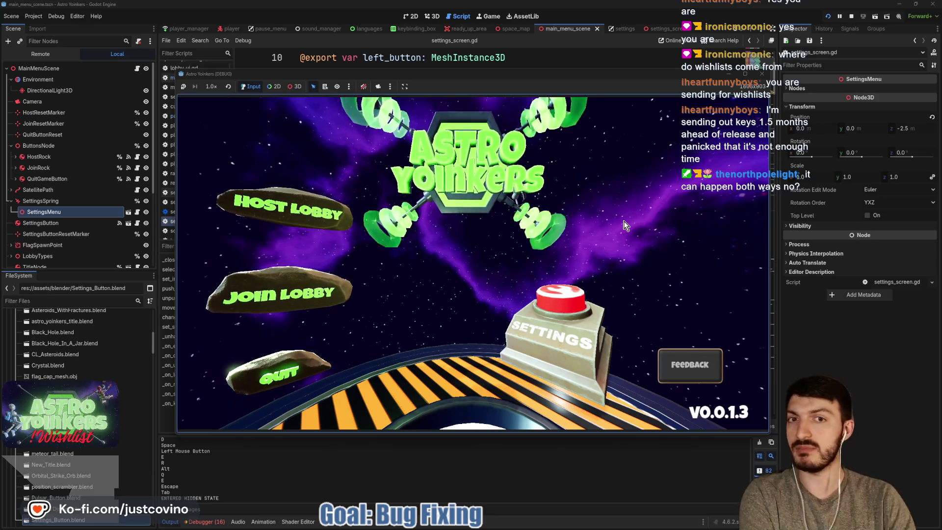
pyautogui.click(549, 339)
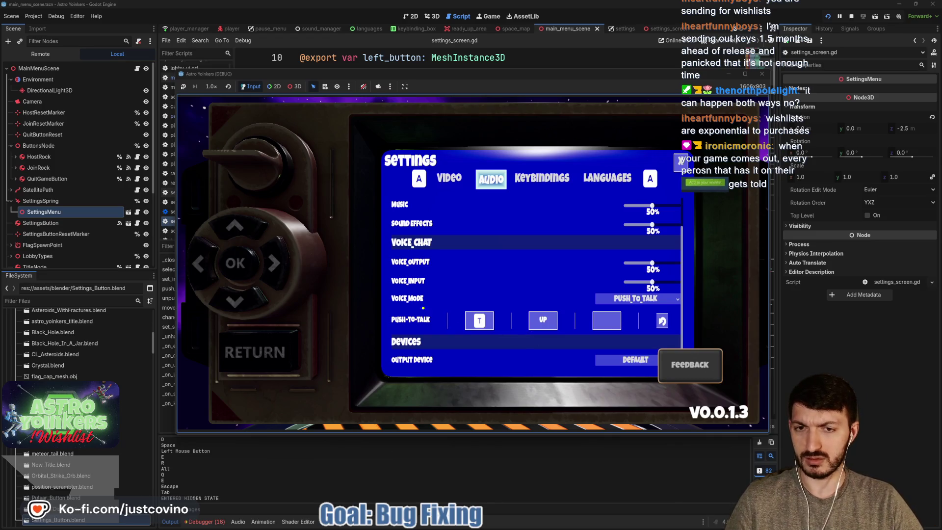
# Annotate the game view with a rising curve and the notes '10%' and 'Conversion'.
pyautogui.moveTo(334, 283)
pyautogui.mouseDown()
pyautogui.moveTo(535, 263)
pyautogui.moveTo(616, 104)
pyautogui.mouseUp()
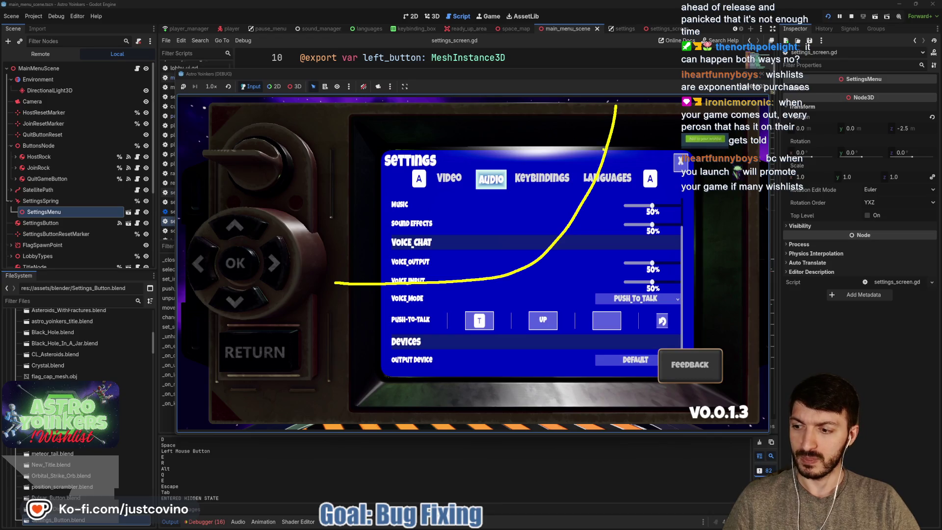
pyautogui.moveTo(312, 150); pyautogui.dragTo(313, 173)
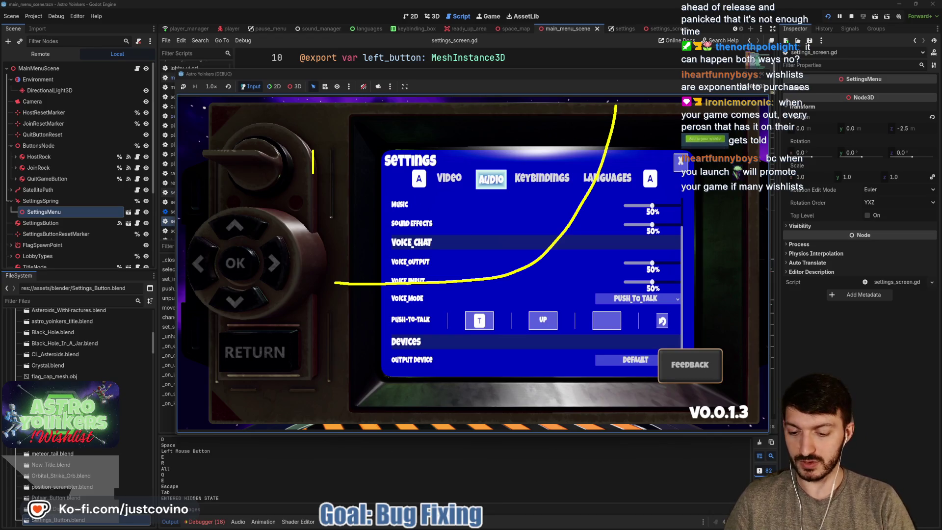
pyautogui.write('10%')
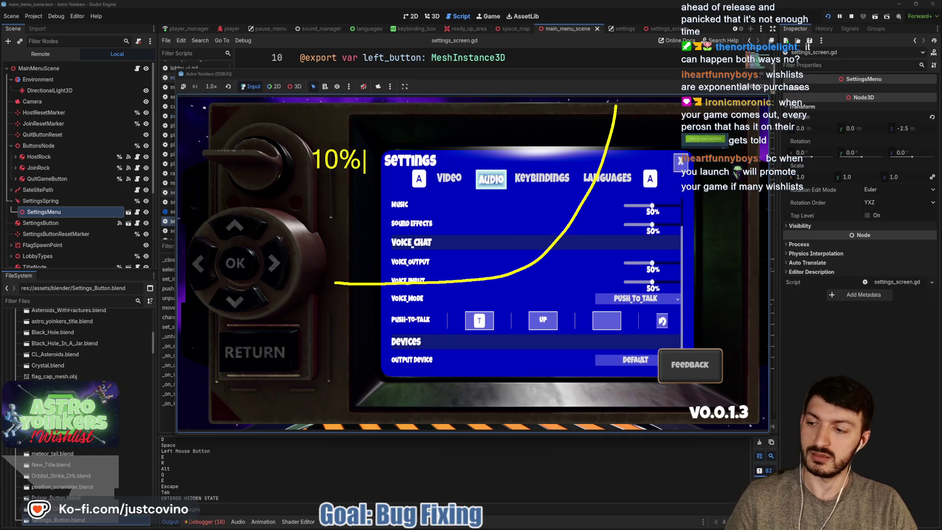
pyautogui.click(283, 131)
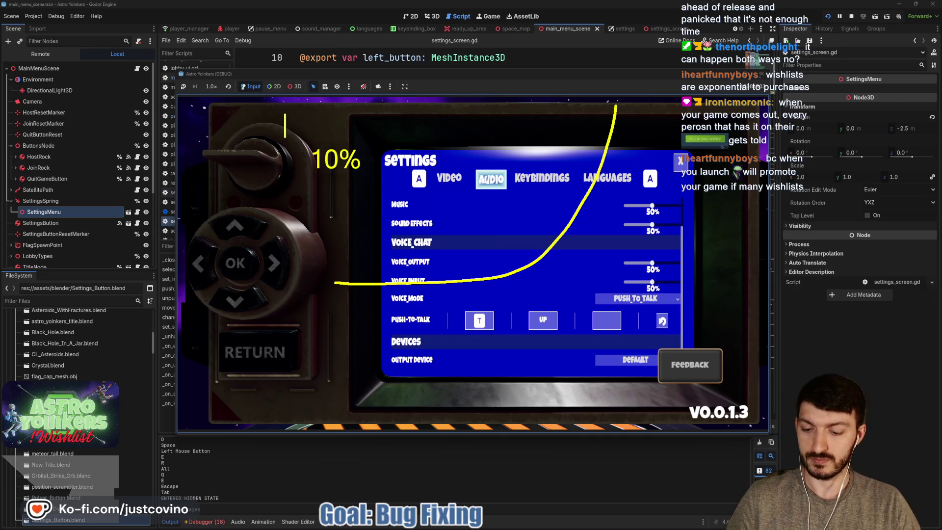
pyautogui.write('Conversion')
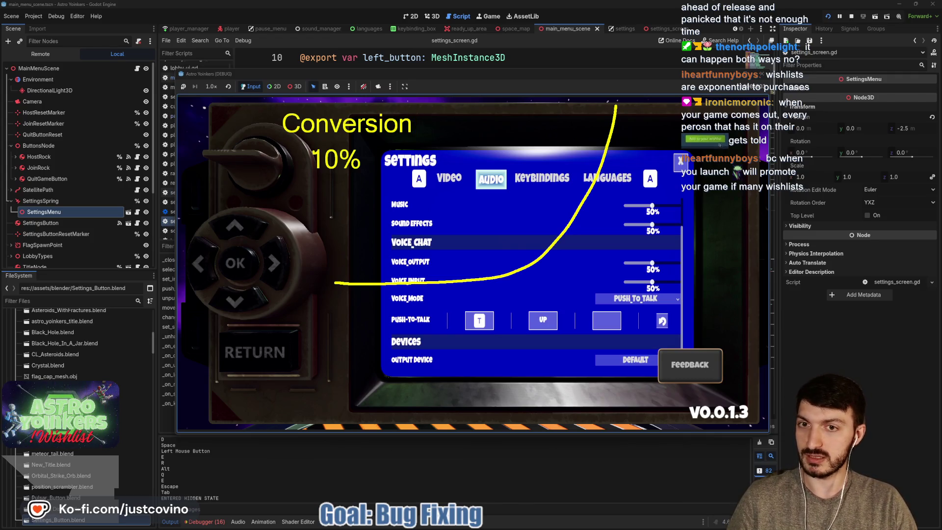
# Draw a guide line, write 15% below the 10% note, then clear the drawings.
pyautogui.moveTo(262, 177); pyautogui.dragTo(444, 178)
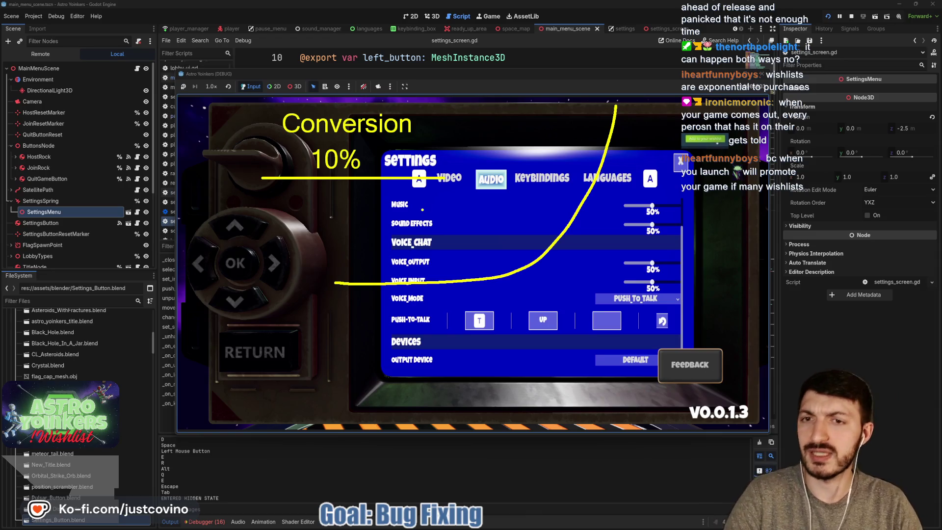
pyautogui.moveTo(339, 192)
pyautogui.mouseDown()
pyautogui.moveTo(326, 214)
pyautogui.moveTo(351, 193)
pyautogui.moveTo(345, 214)
pyautogui.moveTo(372, 213)
pyautogui.mouseUp()
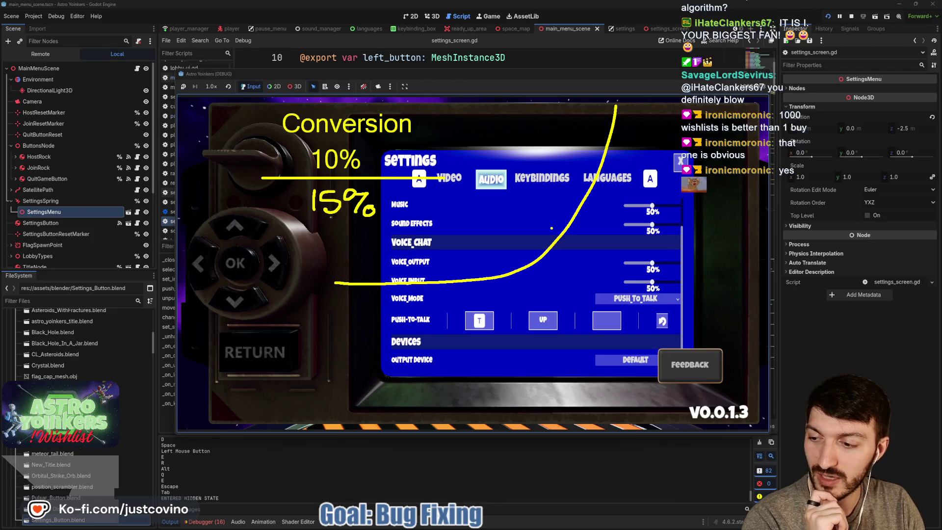
pyautogui.press('Escape')
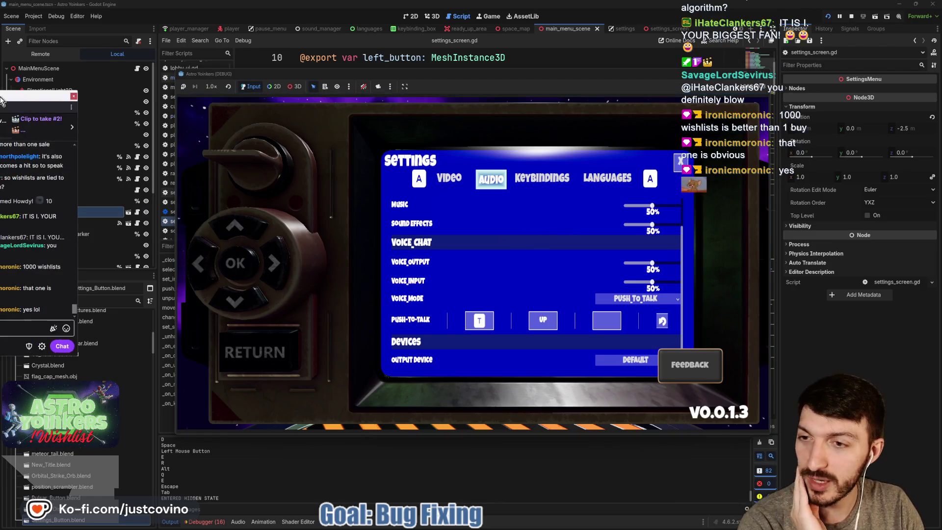
# Bring up the chat, select a viewer's wishlist question, then dismiss the chat window.
pyautogui.hotkey('alt', 'Tab')
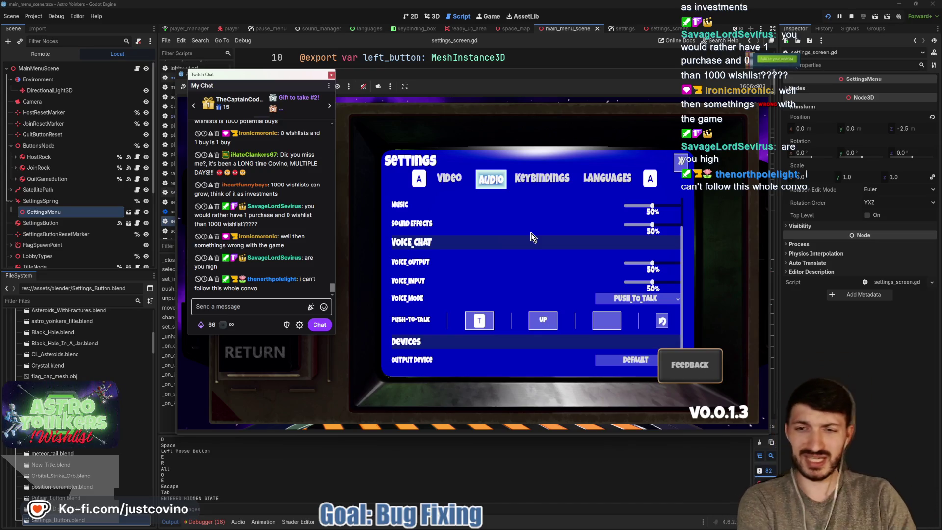
pyautogui.moveTo(243, 215); pyautogui.dragTo(281, 228)
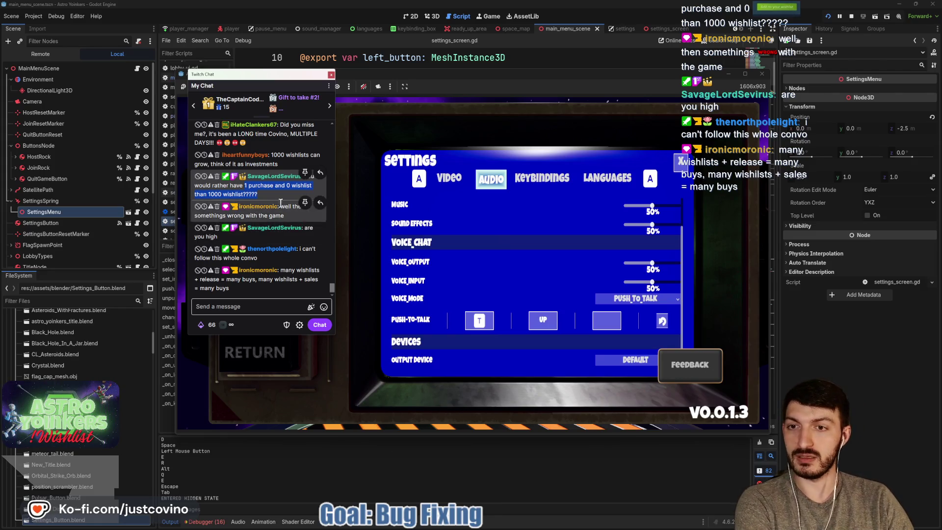
pyautogui.moveTo(208, 195); pyautogui.dragTo(259, 195)
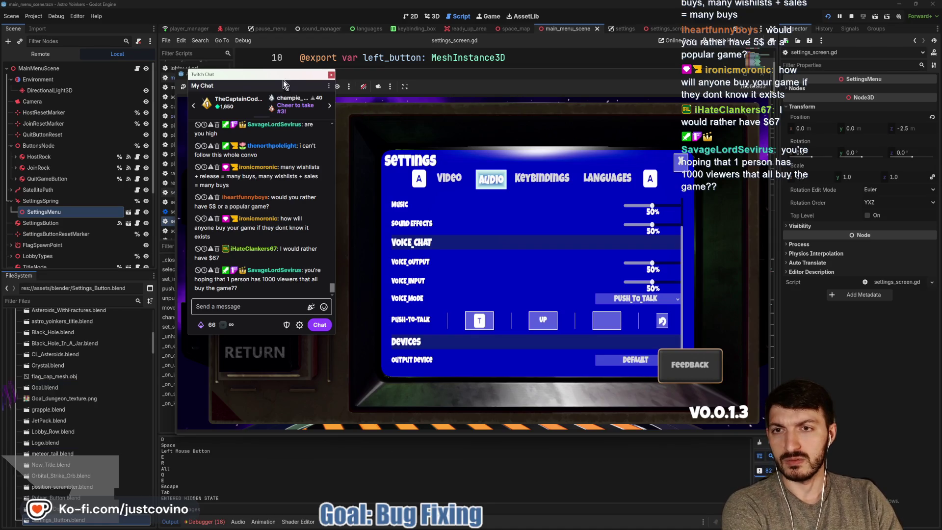
pyautogui.click(281, 108)
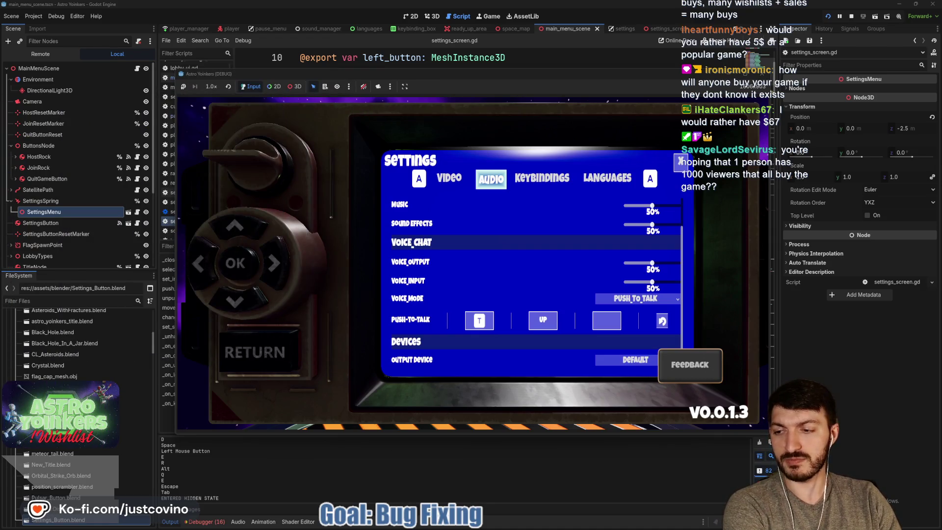
# Nudge the game window, then bring the Voidling Bound Steam store page to the front.
pyautogui.moveTo(434, 76)
pyautogui.mouseDown()
pyautogui.moveTo(443, 81)
pyautogui.moveTo(428, 75)
pyautogui.mouseUp()
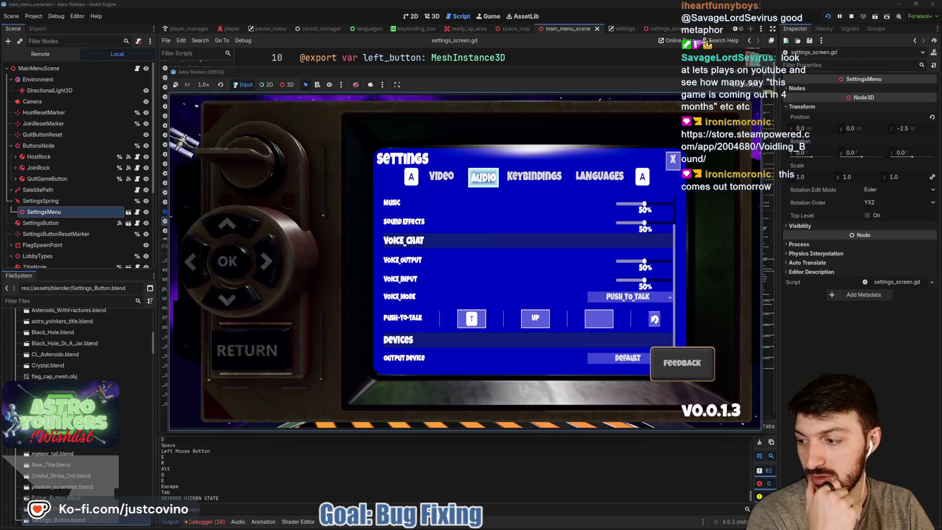
pyautogui.press('F5')
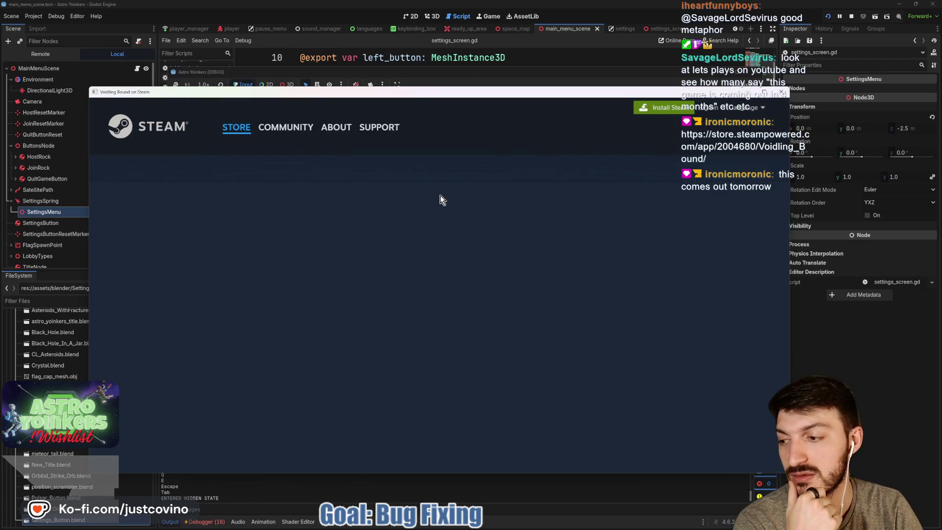
# Put the Voidling Bound video in theater mode and skip the sponsored ad.
pyautogui.scroll(-2, 489, 193)
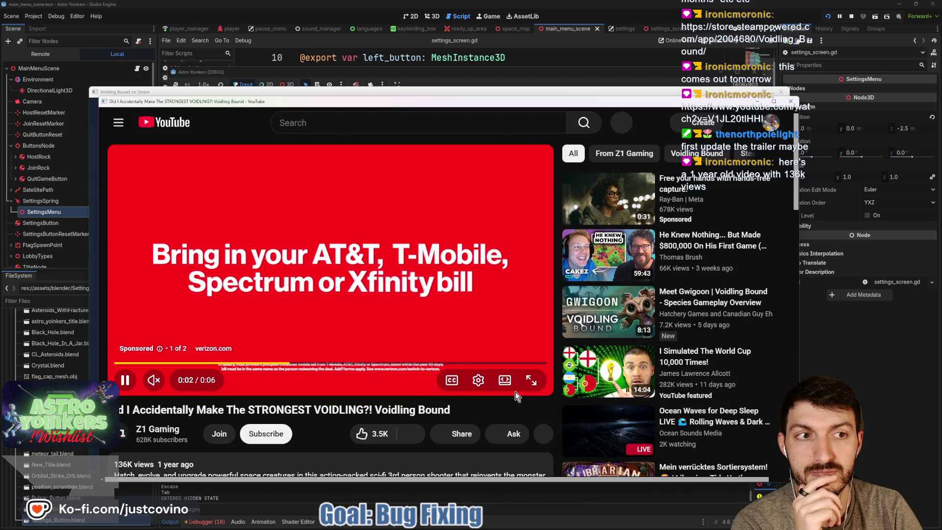
pyautogui.click(505, 380)
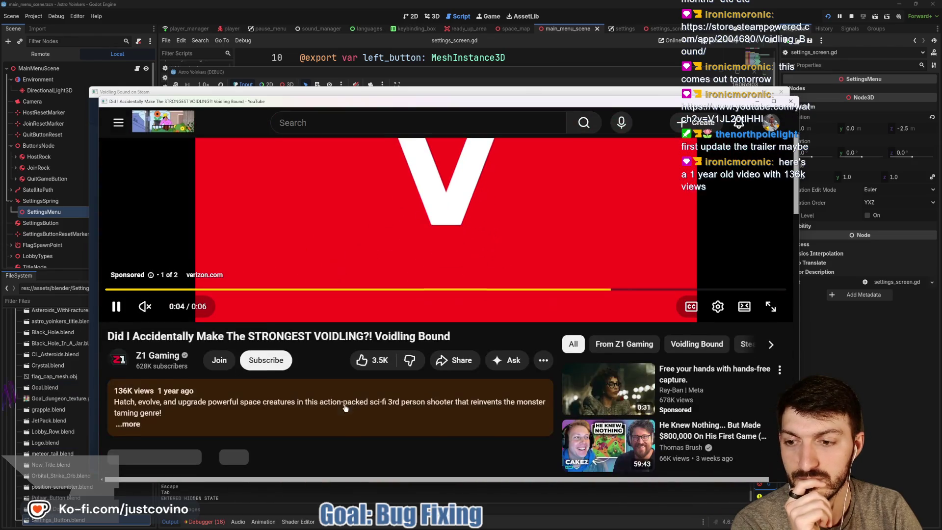
pyautogui.moveTo(177, 398)
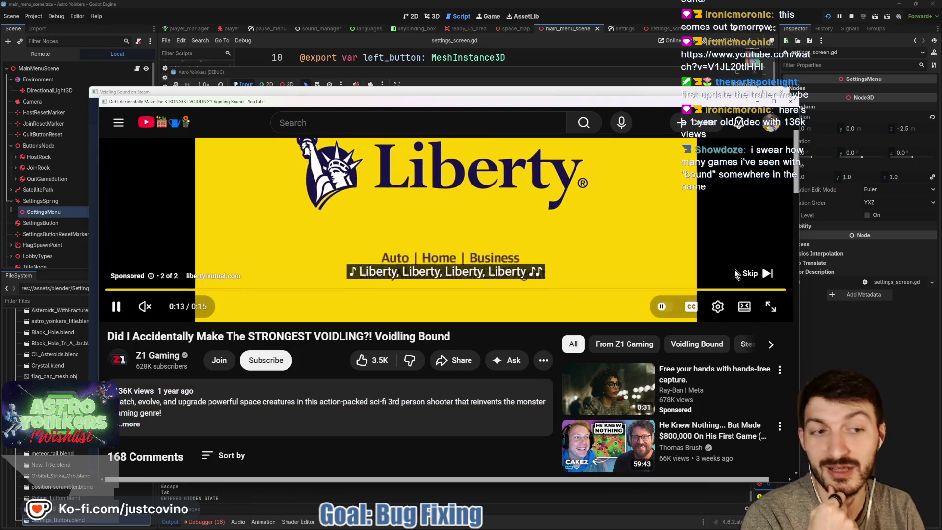
pyautogui.click(756, 273)
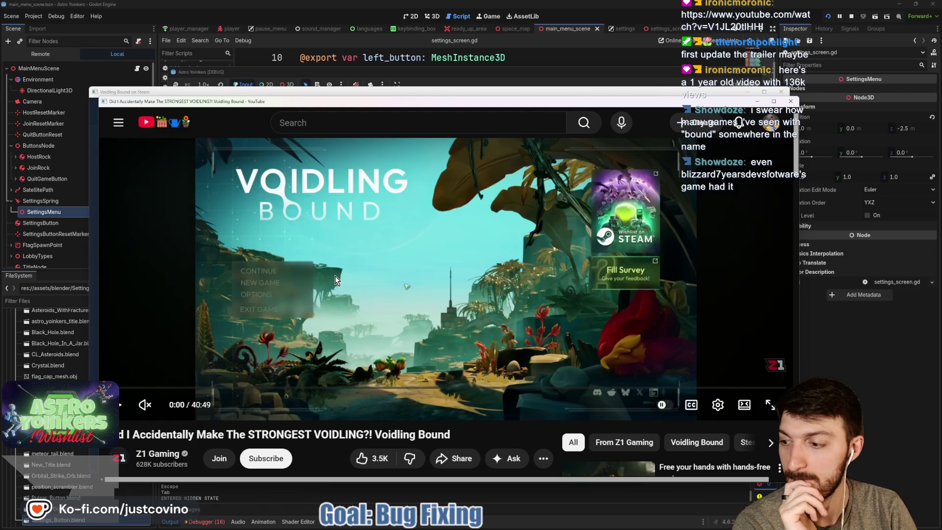
pyautogui.scroll(-2, 335, 276)
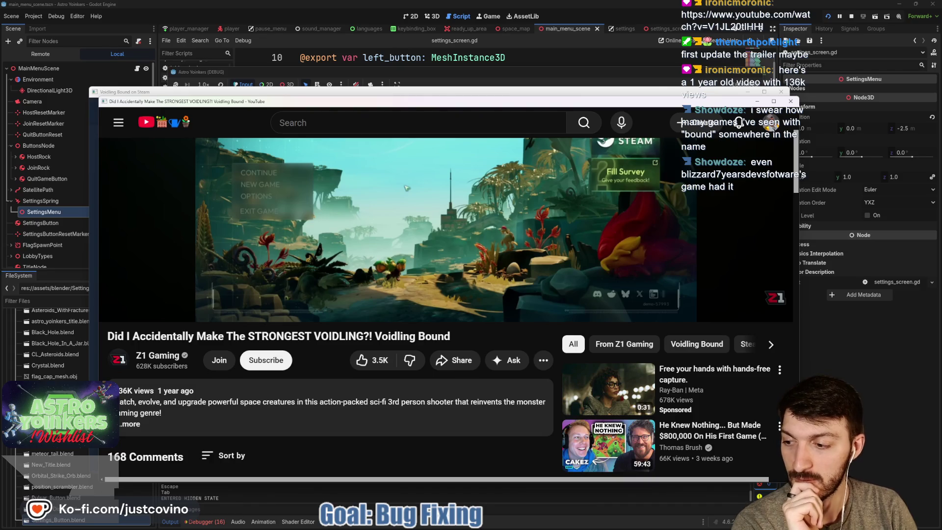
pyautogui.scroll(-3, 334, 276)
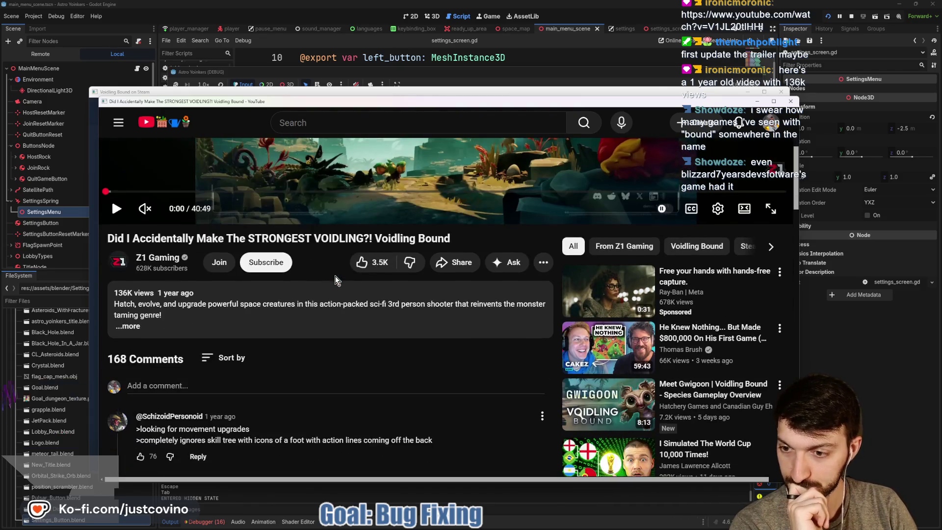
# Sort the video's comments by newest first.
pyautogui.scroll(-1, 332, 279)
pyautogui.scroll(-1, 331, 282)
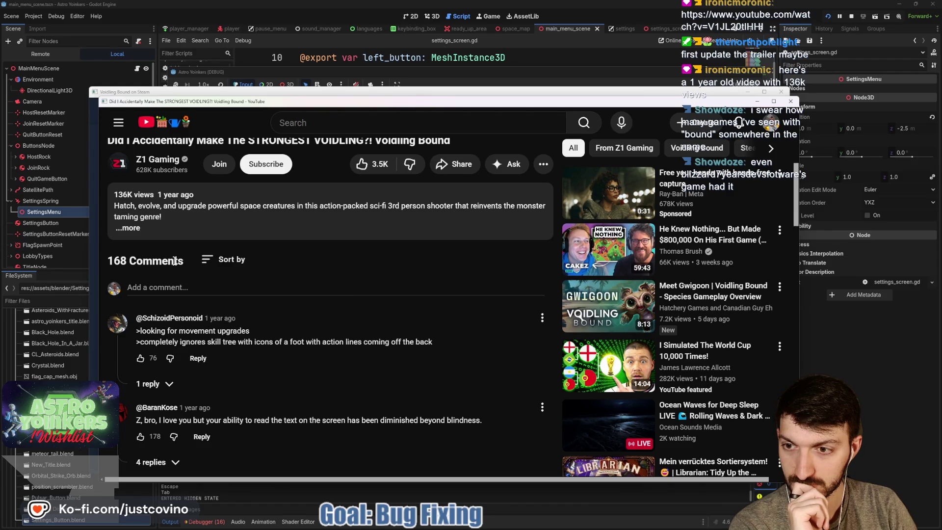
pyautogui.click(232, 260)
pyautogui.click(235, 330)
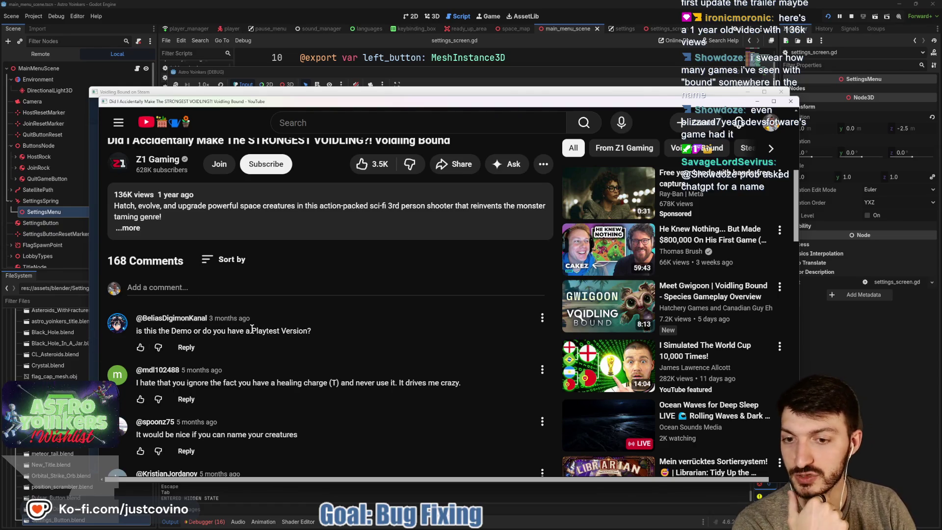
# Highlight 'a Playtest Version?' in the top comment, browse comments, then close the YouTube window.
pyautogui.moveTo(340, 330); pyautogui.dragTo(240, 328)
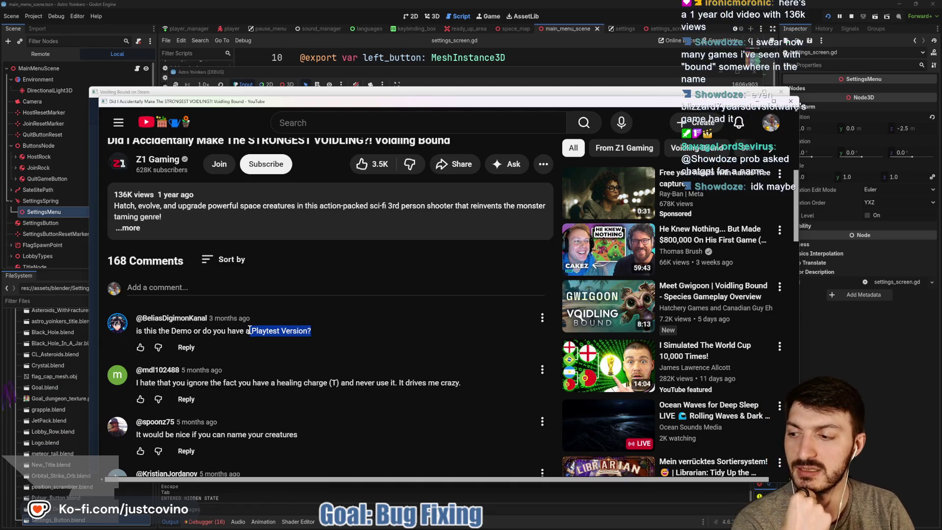
pyautogui.scroll(-1, 326, 332)
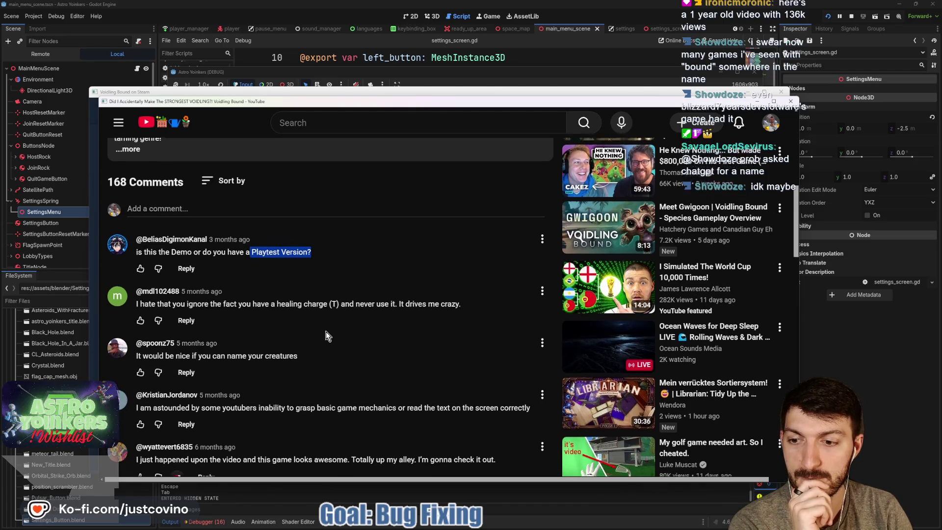
pyautogui.scroll(-1, 326, 331)
pyautogui.scroll(3, 326, 331)
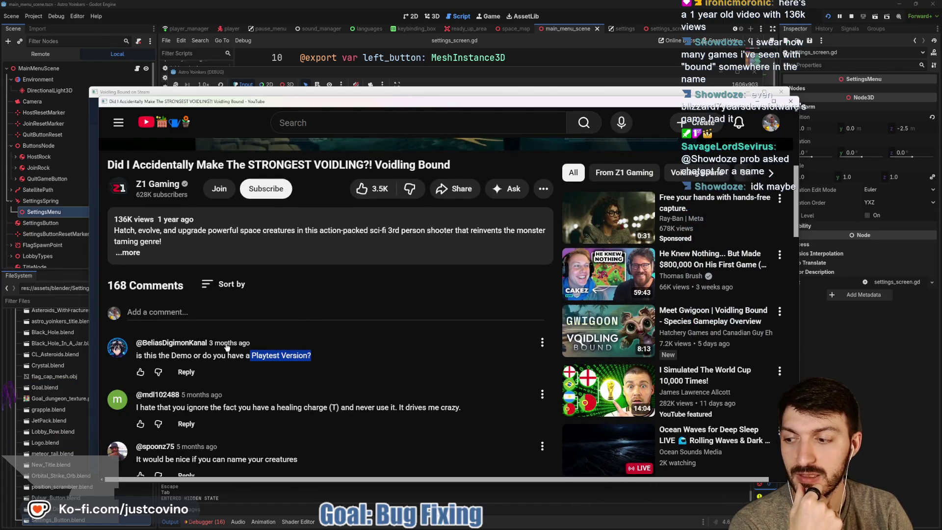
pyautogui.scroll(2, 255, 332)
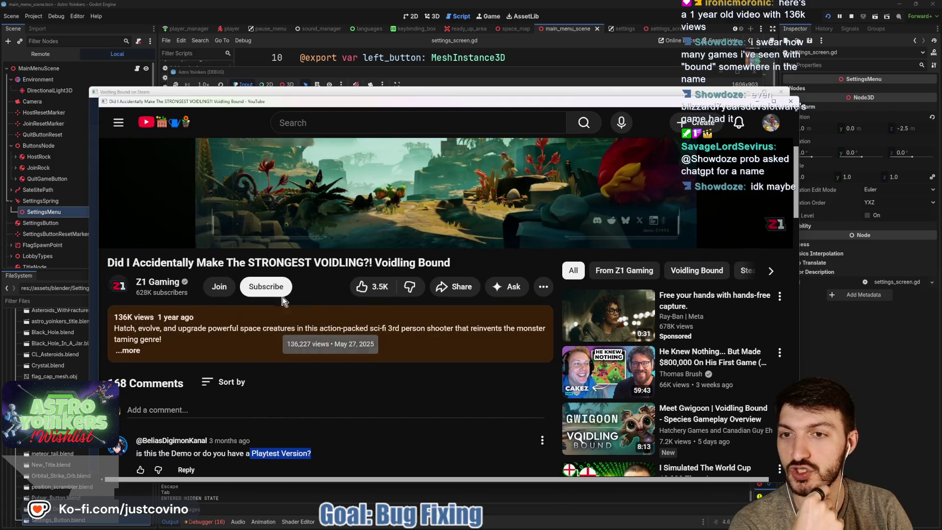
pyautogui.click(791, 101)
# Close the Voidling Bound store page and position the SteamDB page window over the game.
pyautogui.scroll(-5, 471, 330)
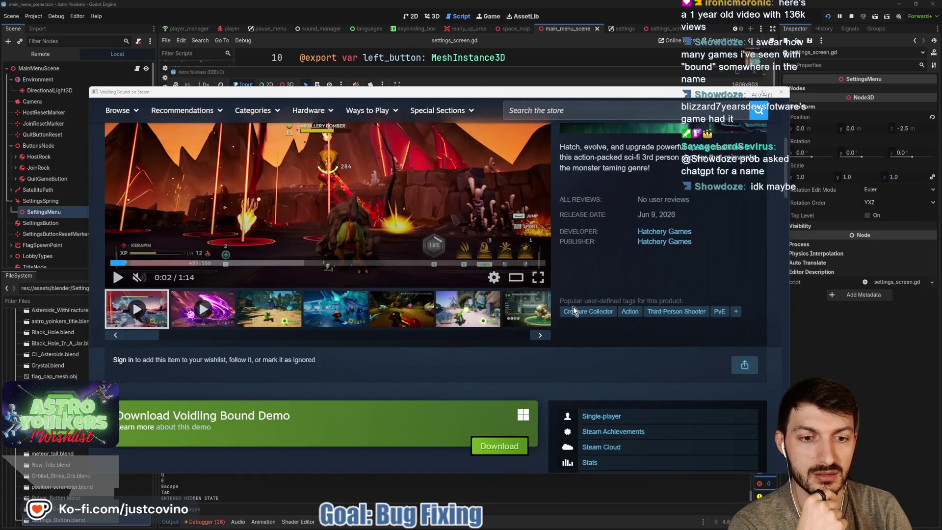
pyautogui.scroll(3, 346, 337)
pyautogui.scroll(3, 344, 331)
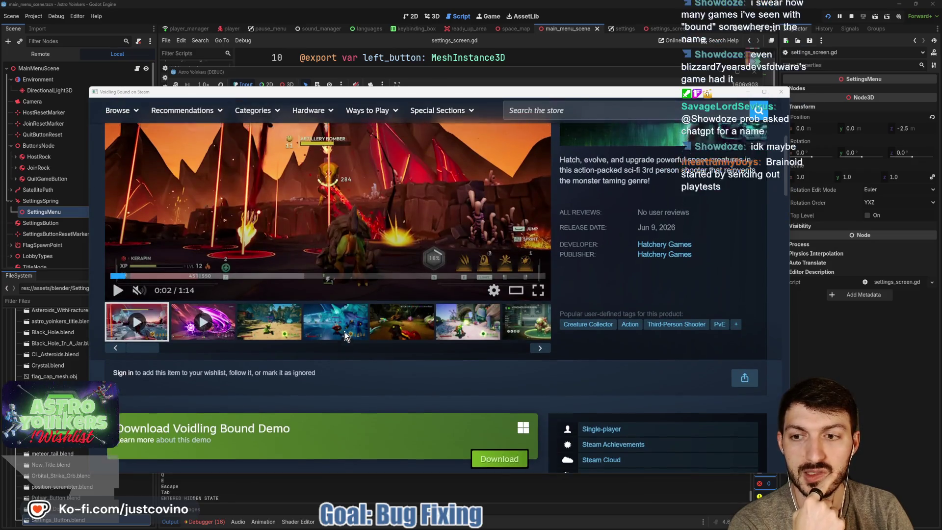
pyautogui.click(782, 93)
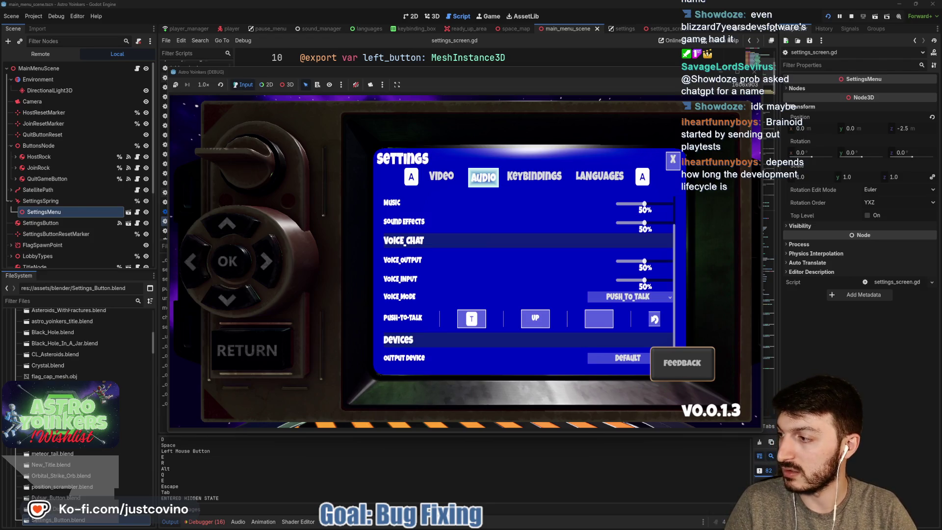
pyautogui.moveTo(376, 131); pyautogui.dragTo(276, 93)
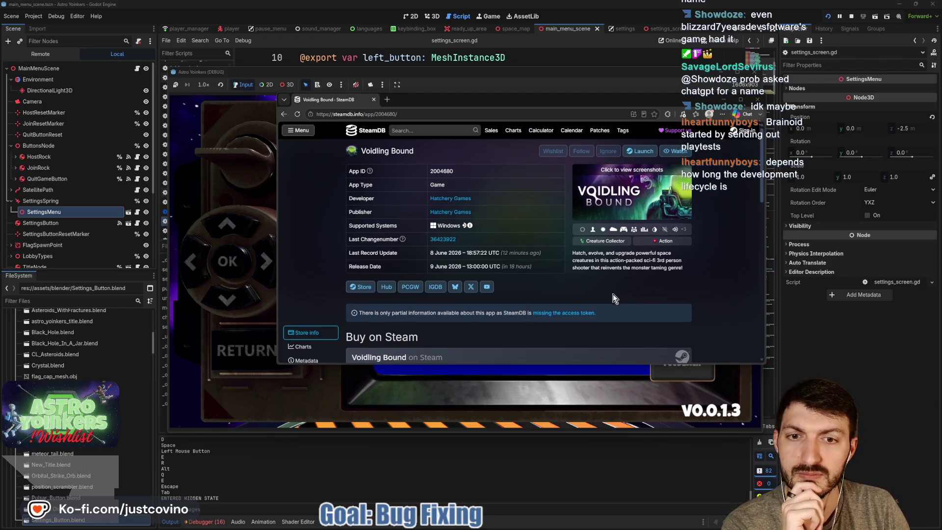
# Open the Charts section for Voidling Bound on SteamDB.
pyautogui.scroll(-5, 609, 294)
pyautogui.scroll(-5, 533, 255)
pyautogui.scroll(5, 521, 252)
pyautogui.click(303, 168)
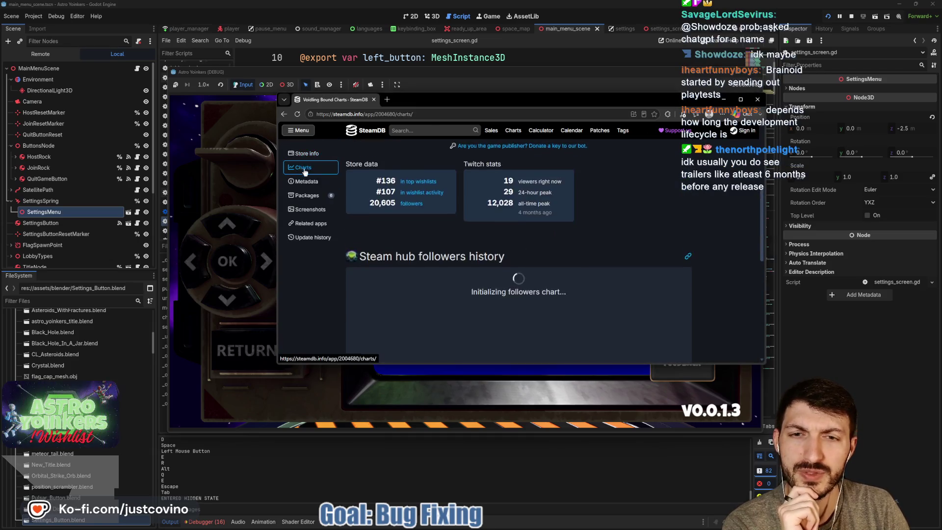
# Close the running Astro Yoinkers game window.
pyautogui.click(620, 80)
pyautogui.moveTo(620, 80)
pyautogui.mouseDown()
pyautogui.moveTo(549, 57)
pyautogui.moveTo(743, 103)
pyautogui.mouseUp()
pyautogui.click(732, 93)
# Enlarge the browser window and show the followers history chart for one year.
pyautogui.scroll(-3, 571, 186)
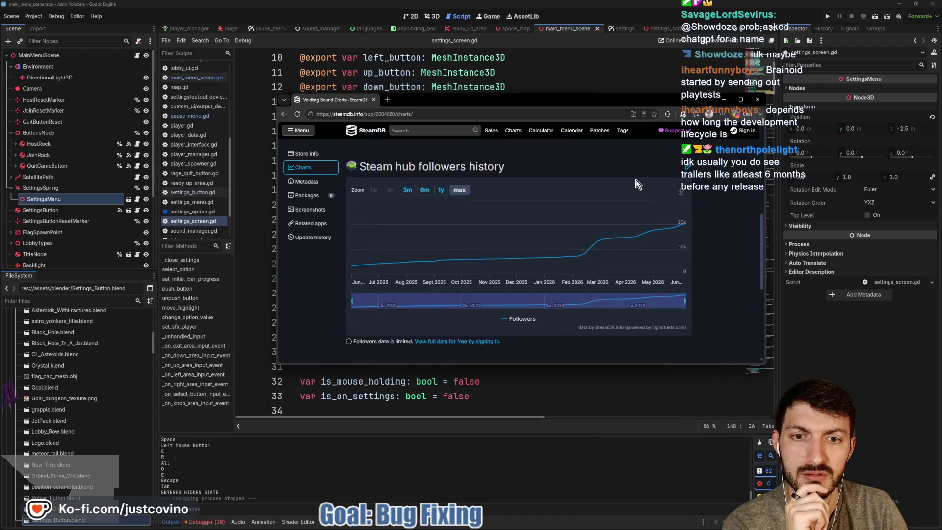
pyautogui.moveTo(564, 186)
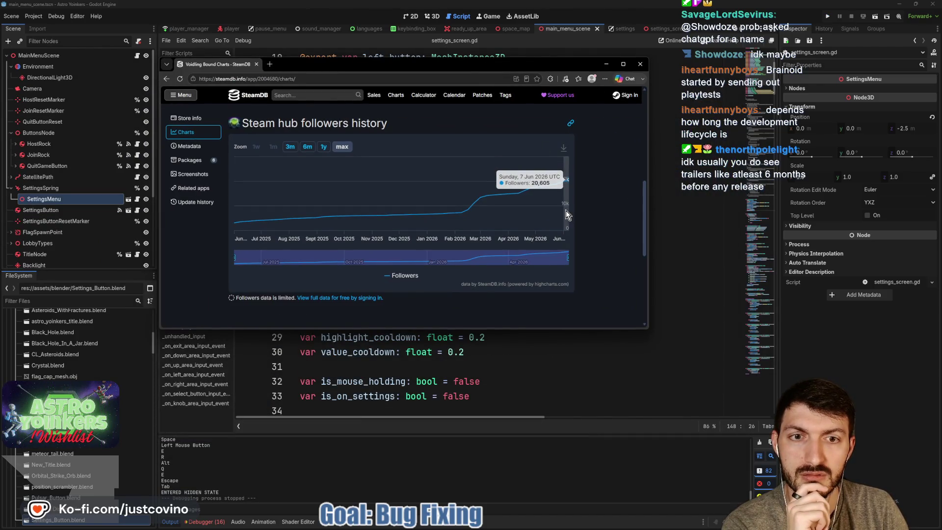
pyautogui.moveTo(643, 332); pyautogui.dragTo(719, 434)
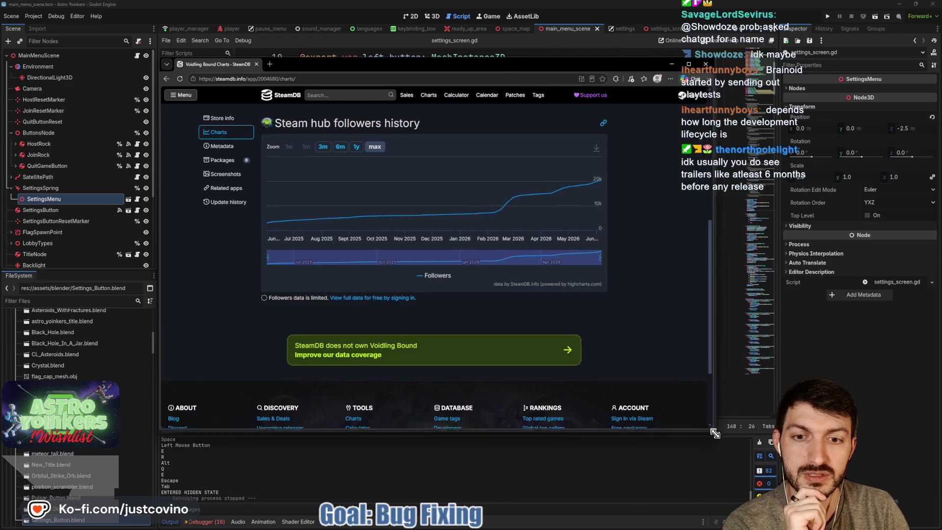
pyautogui.scroll(2, 629, 274)
pyautogui.moveTo(602, 275)
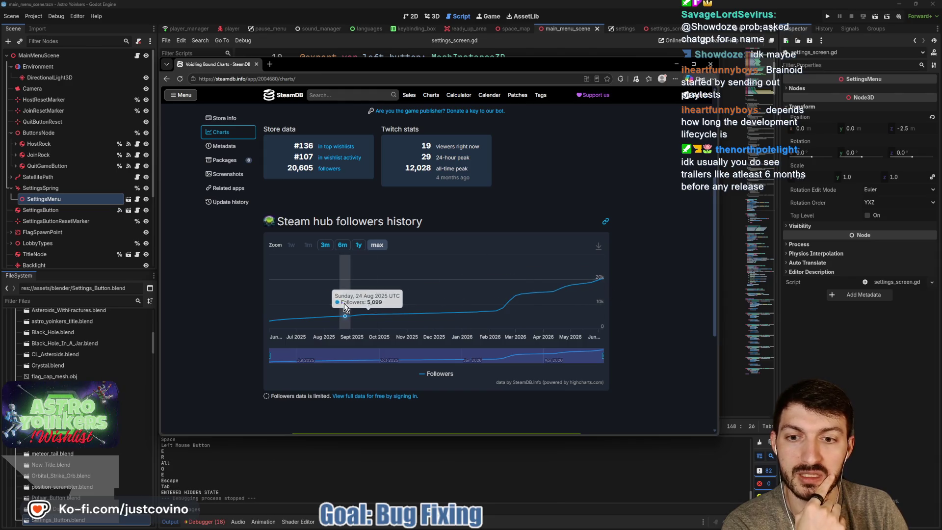
pyautogui.click(359, 245)
# Reset the followers chart to full history and scroll through Voidling Bound's SteamDB stats.
pyautogui.click(377, 245)
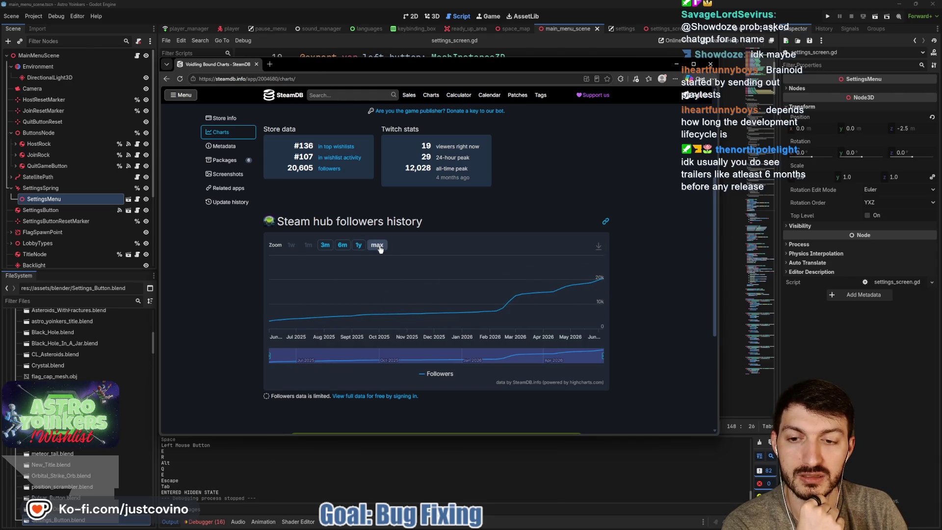
pyautogui.moveTo(273, 328)
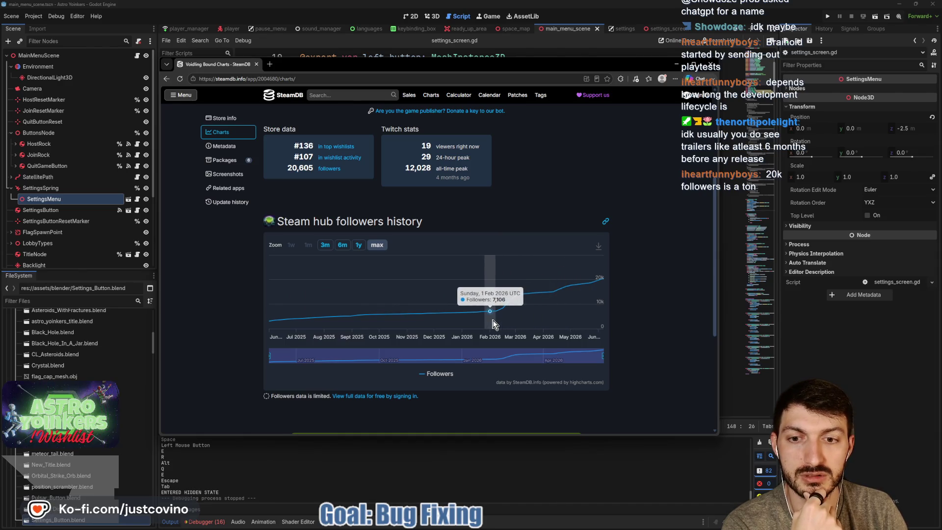
pyautogui.scroll(-3, 498, 314)
pyautogui.scroll(2, 663, 268)
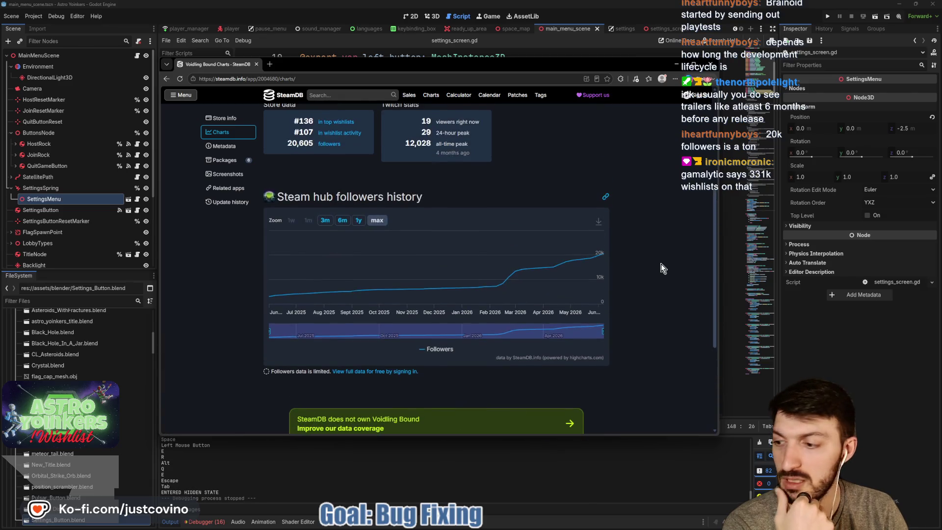
pyautogui.scroll(2, 511, 278)
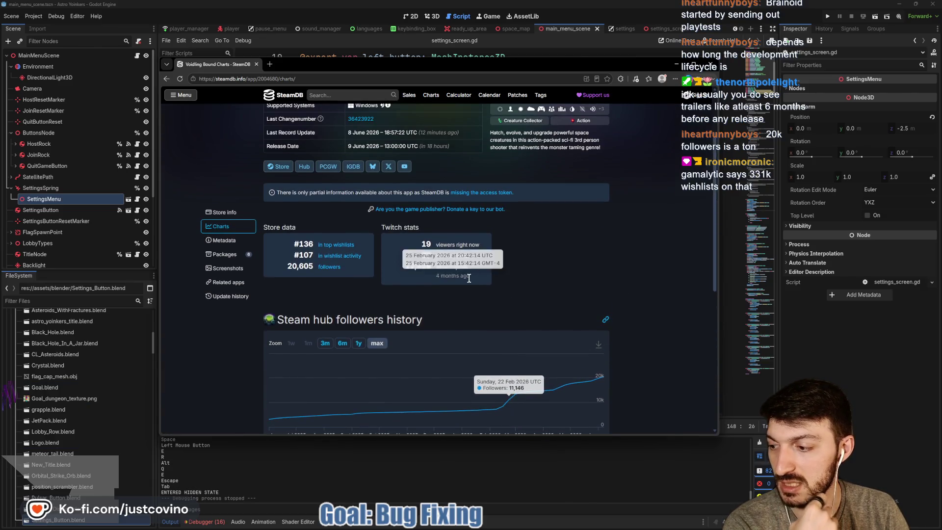
pyautogui.scroll(1, 420, 280)
pyautogui.scroll(2, 420, 280)
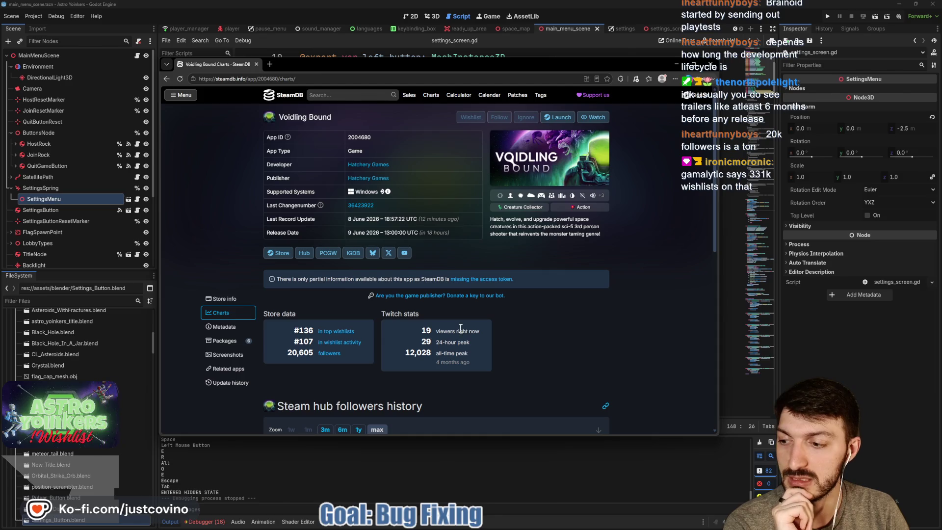
pyautogui.scroll(-3, 493, 334)
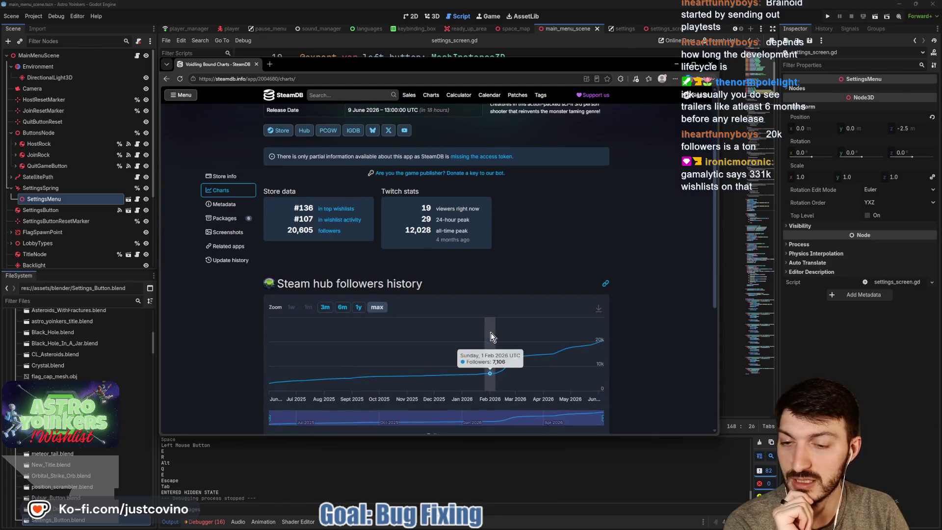
pyautogui.scroll(3, 546, 281)
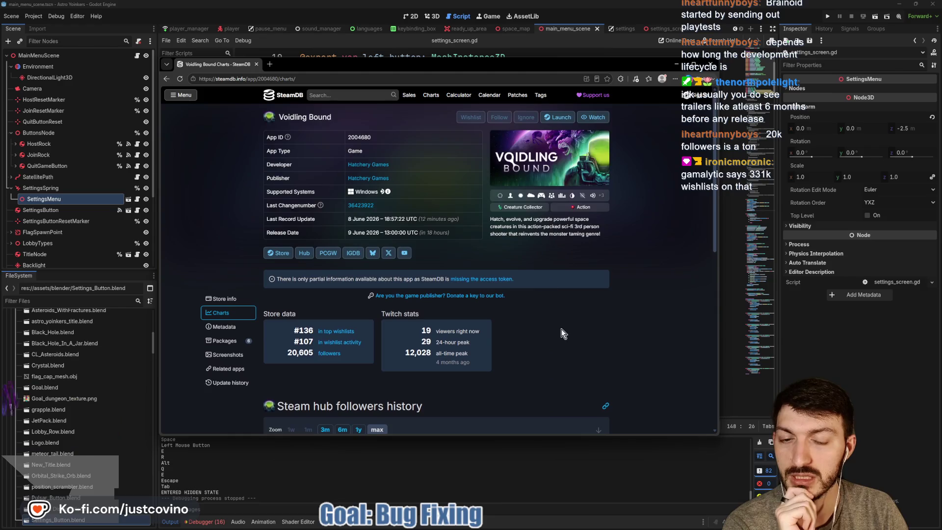
pyautogui.scroll(-2, 578, 347)
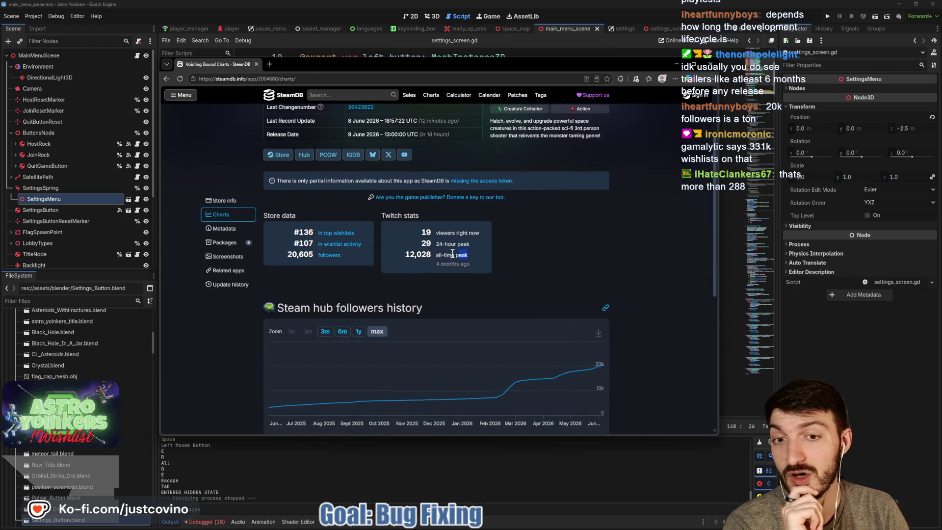
# Clear the all-time Twitch peak selection, review the remaining charts, and switch back to Godot.
pyautogui.click(403, 259)
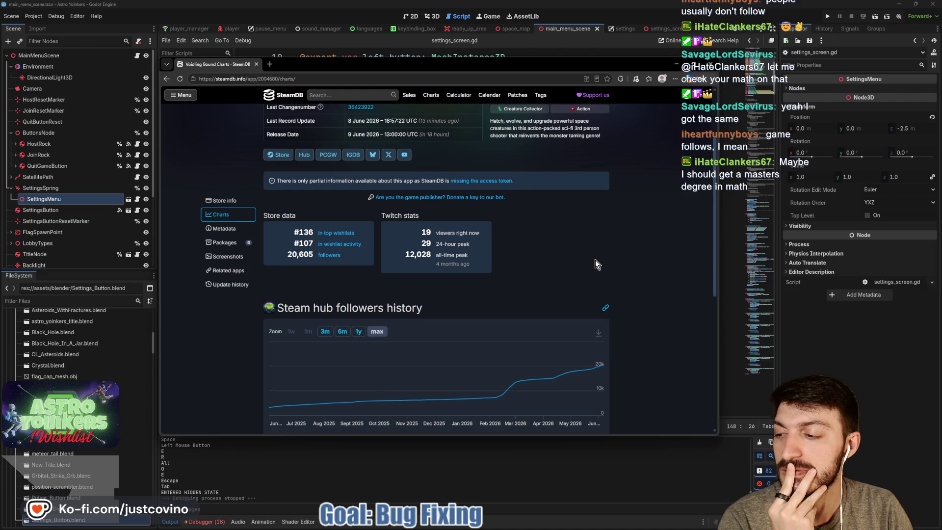
pyautogui.scroll(-3, 595, 260)
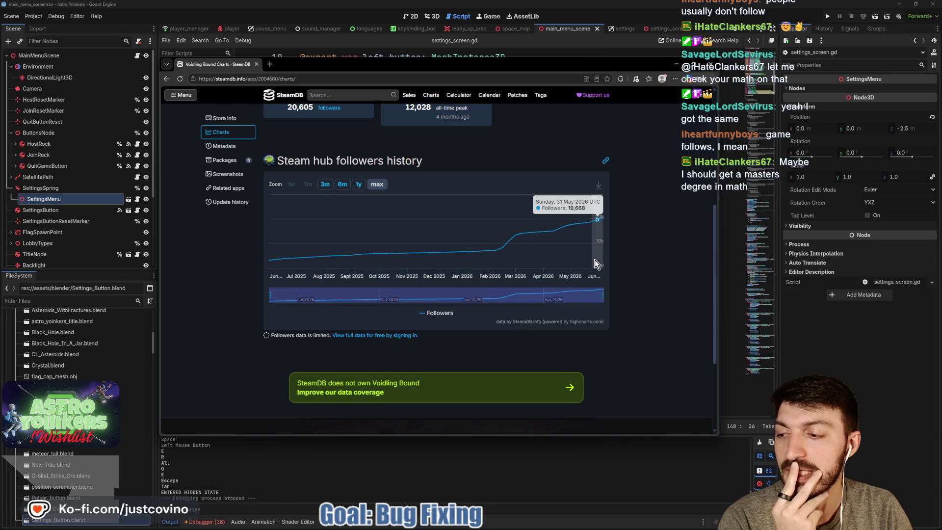
pyautogui.scroll(-3, 595, 260)
pyautogui.scroll(6, 595, 260)
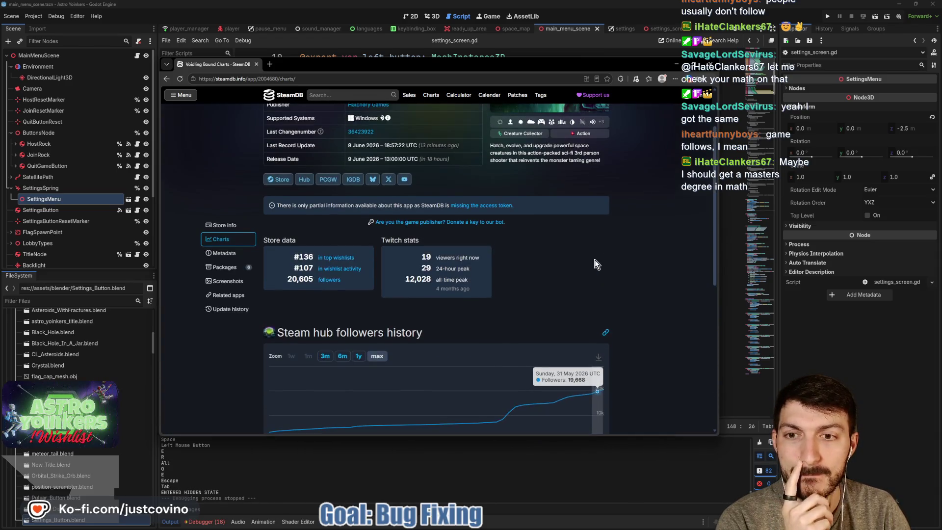
pyautogui.scroll(2, 595, 260)
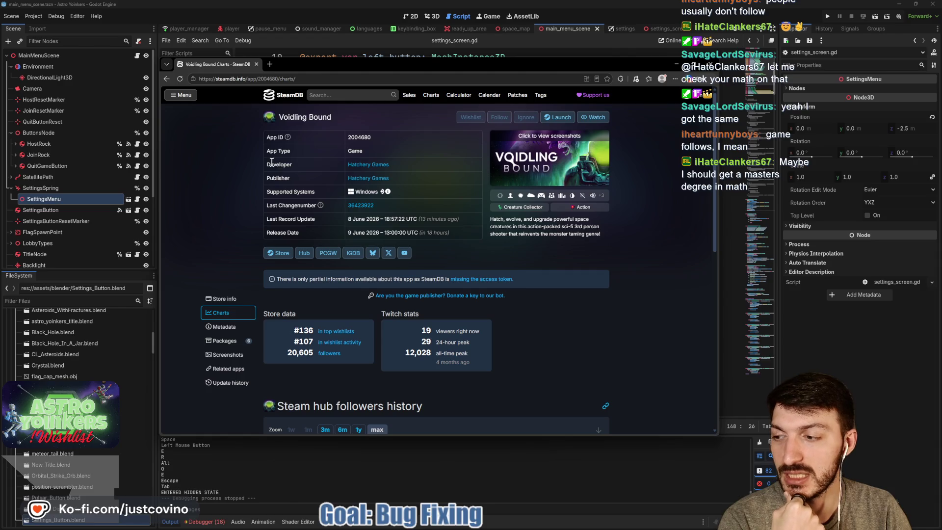
pyautogui.scroll(-2, 271, 162)
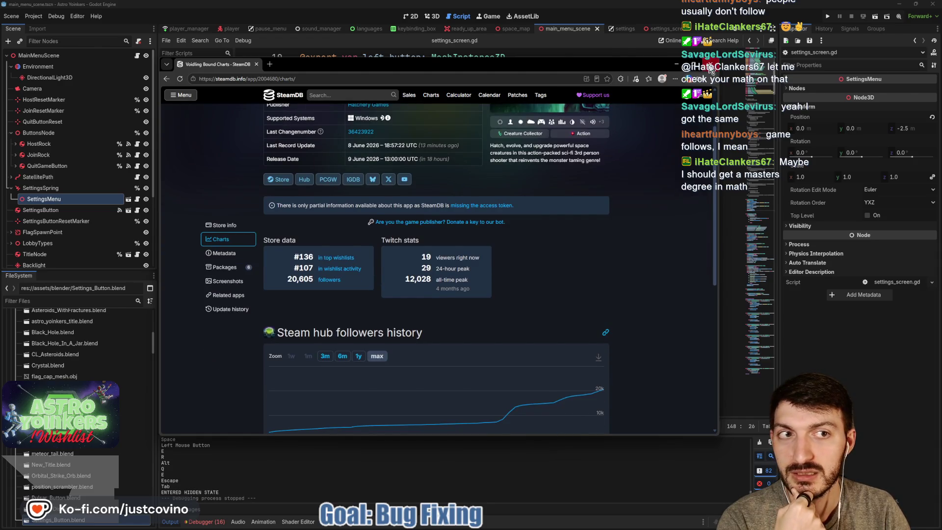
pyautogui.hotkey('alt', 'Tab')
# Place the cursor on line 23 of settings_screen.gd, minimize Godot, and open Astro_Yoinkers_Playtest_UNUSED_KEYS.
pyautogui.click(587, 160)
pyautogui.click(424, 235)
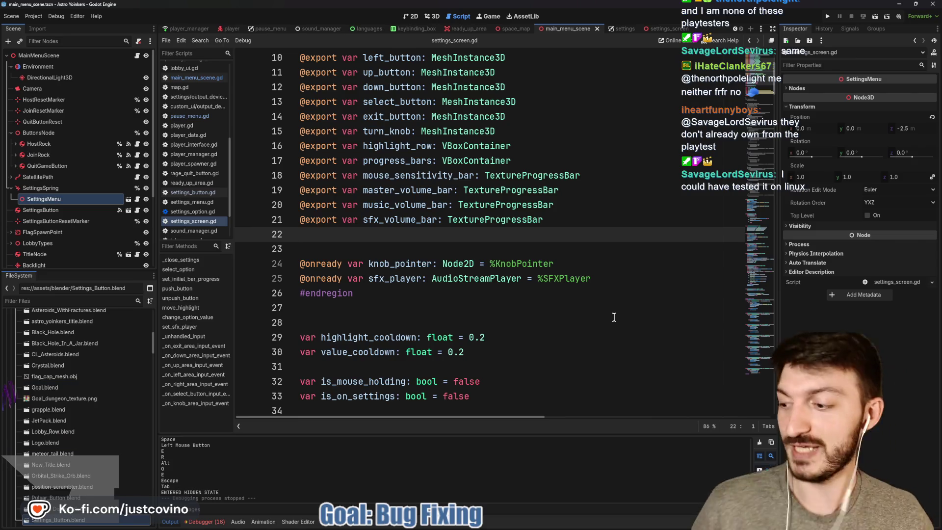
pyautogui.click(454, 247)
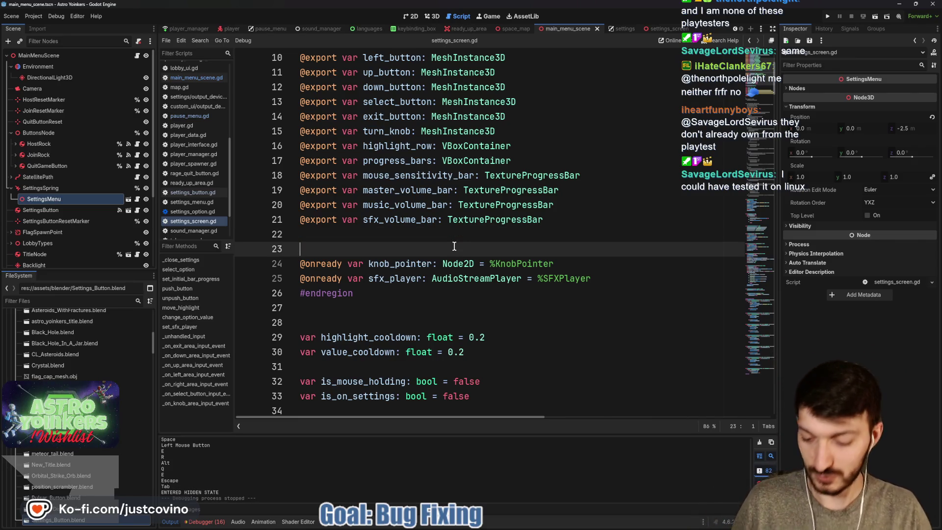
pyautogui.click(900, 5)
pyautogui.doubleClick(396, 205)
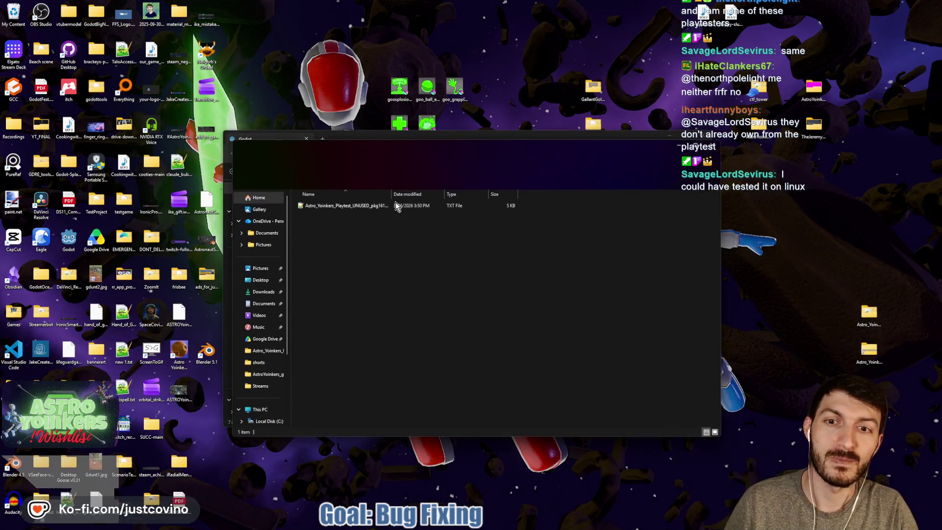
# Select the playtest keys text file, minimize its folder, and restore Godot at settings_screen.gd's #endregion line.
pyautogui.click(364, 206)
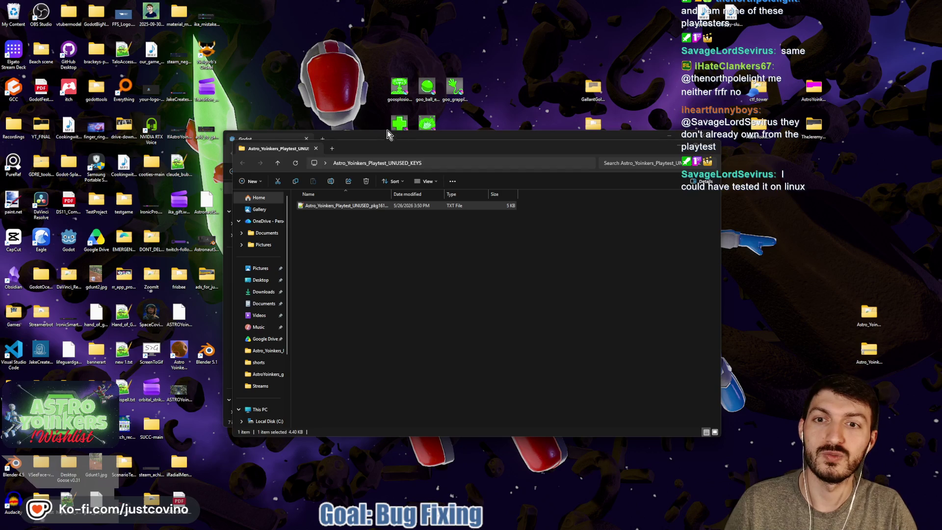
pyautogui.click(677, 148)
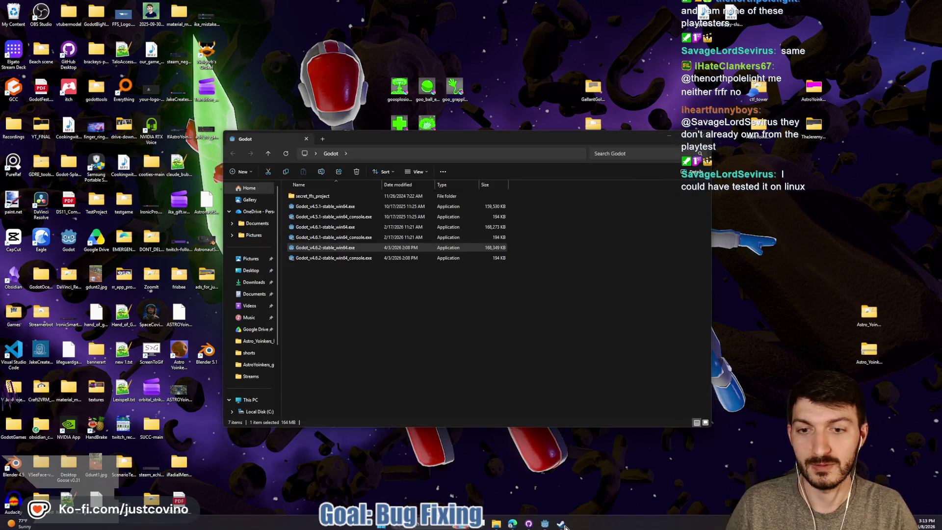
pyautogui.click(545, 524)
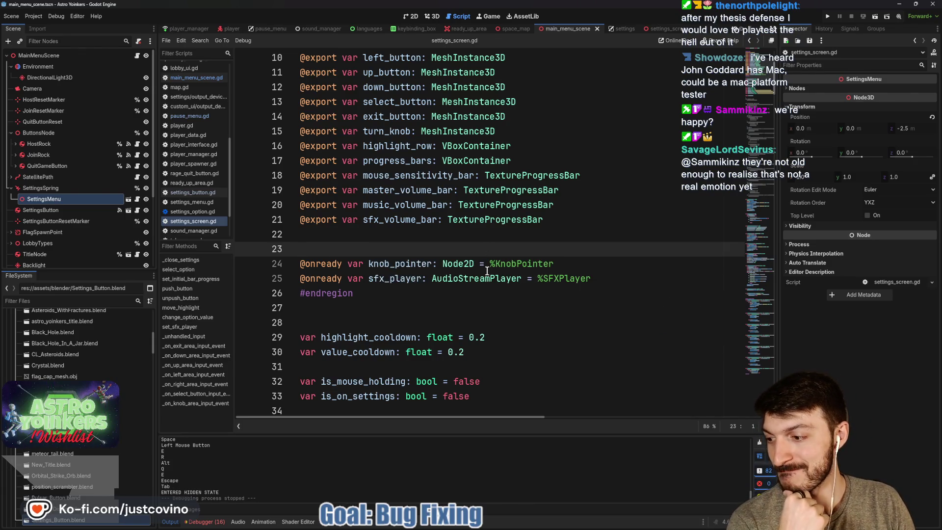
pyautogui.click(479, 295)
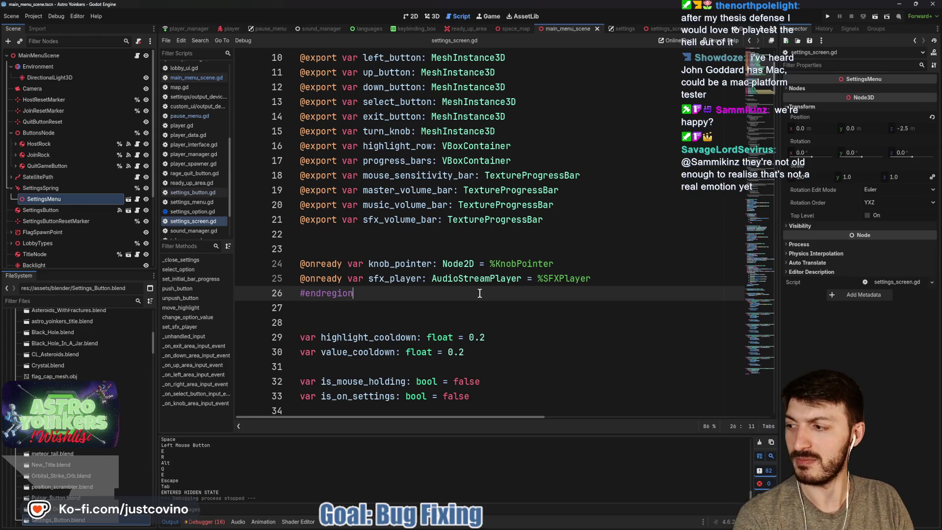
# Save the scene with Ctrl+S and run Astro Yoinkers in a debug window with F5.
pyautogui.click(342, 248)
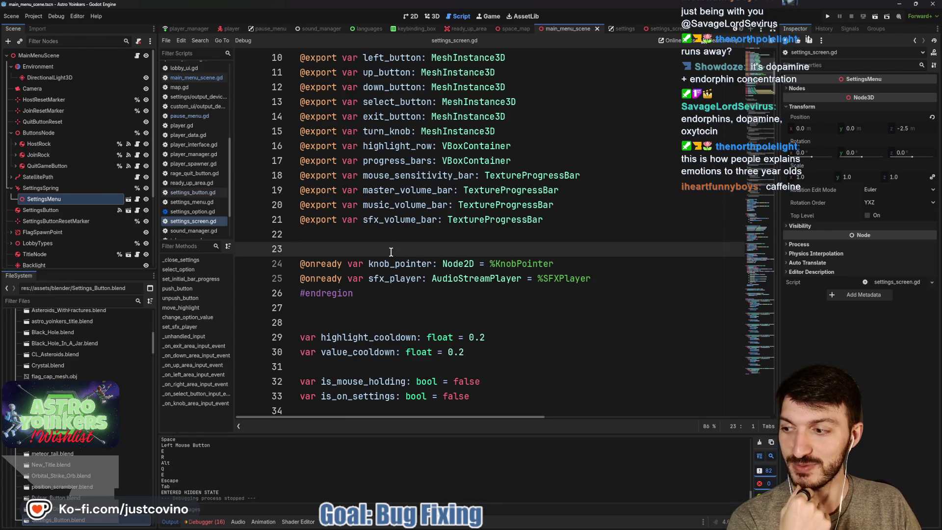
pyautogui.hotkey('alt', 'Tab')
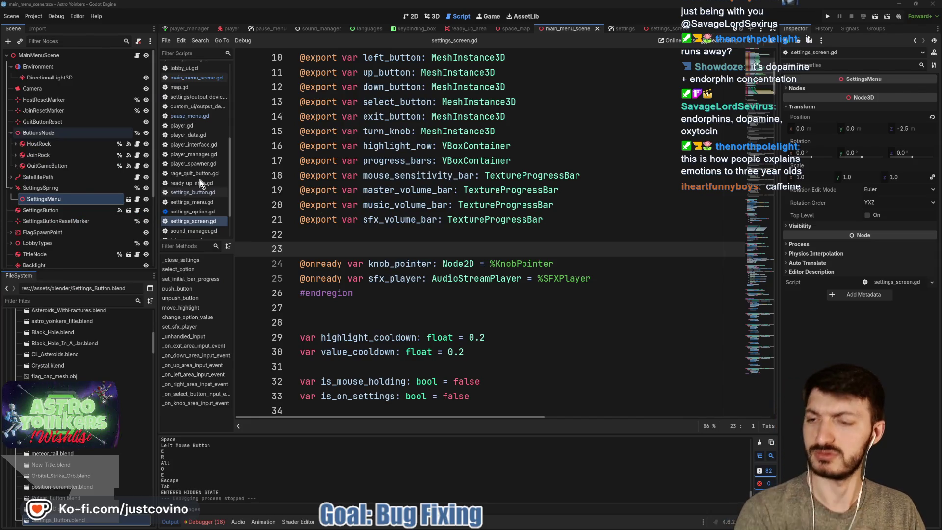
pyautogui.click(457, 264)
pyautogui.hotkey('ctrl', 's')
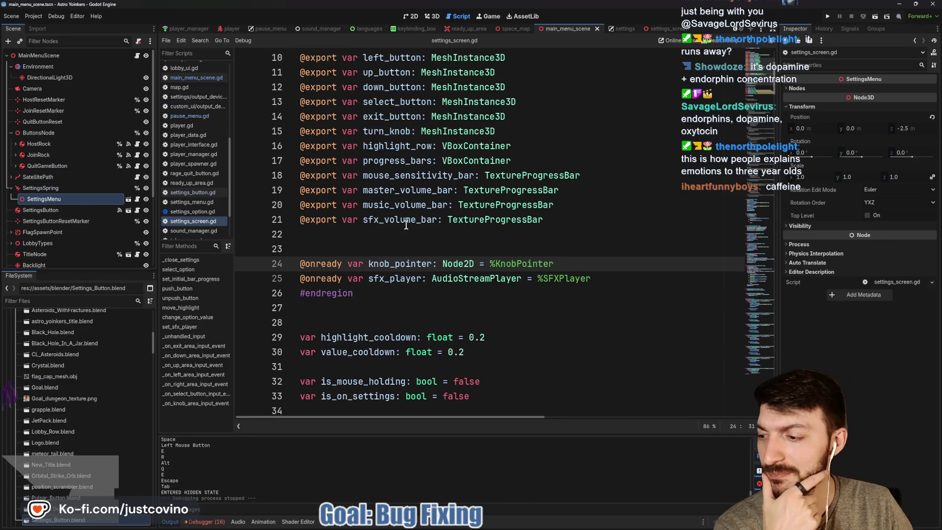
pyautogui.press('F5')
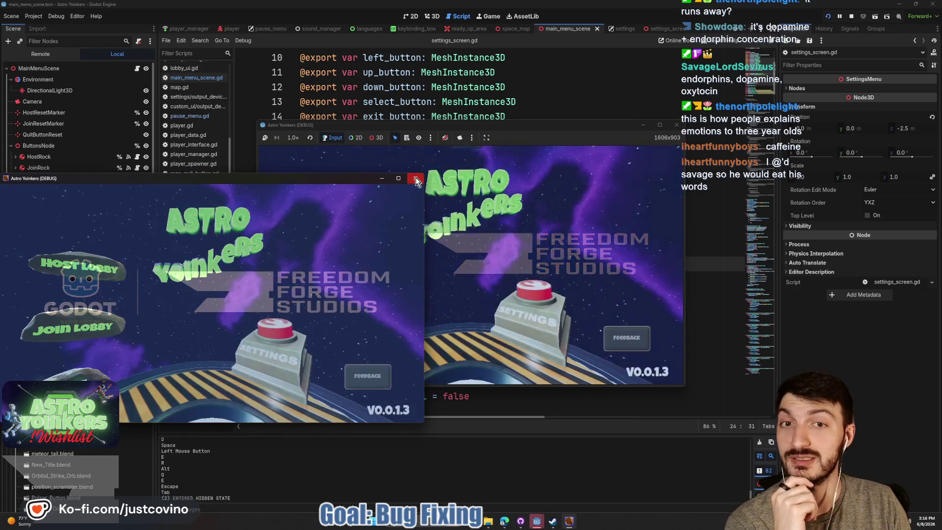
# Close the duplicate game window, open the in-game Settings screen, and move the game window aside.
pyautogui.click(416, 178)
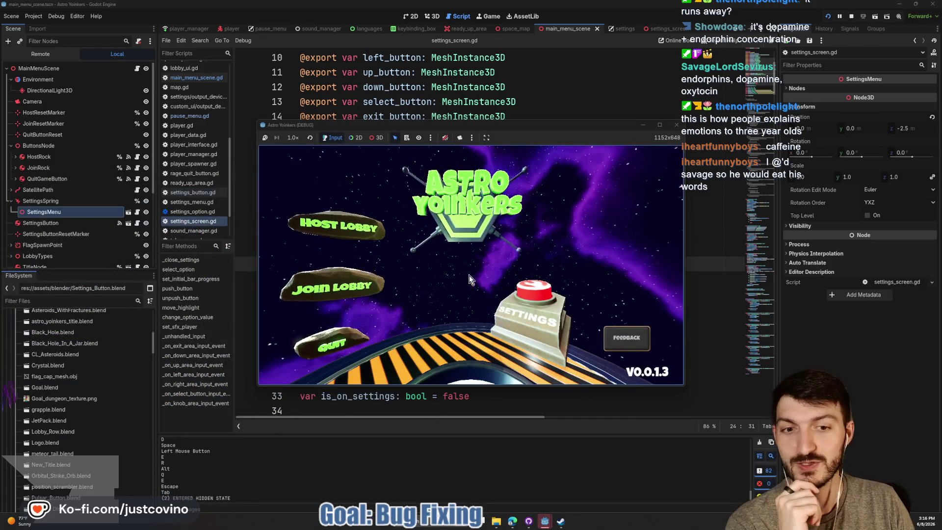
pyautogui.click(531, 305)
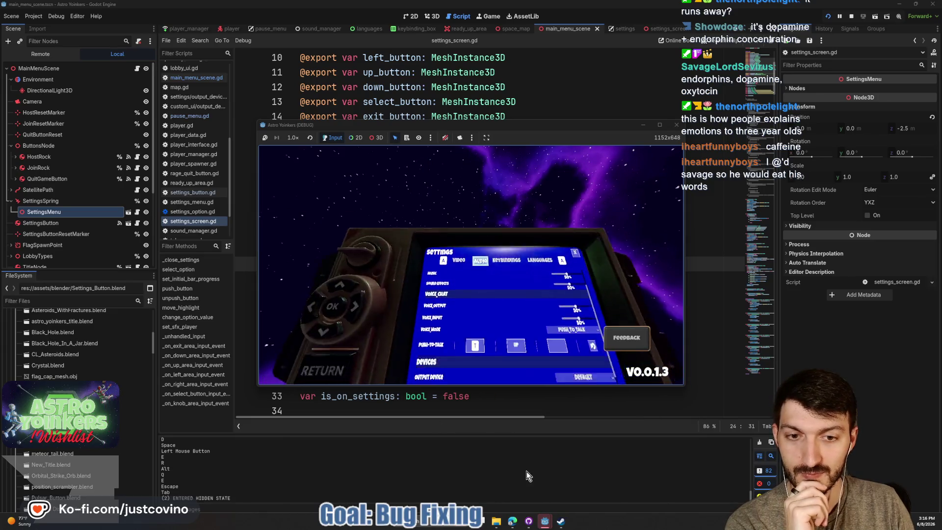
pyautogui.moveTo(525, 125); pyautogui.dragTo(490, 72)
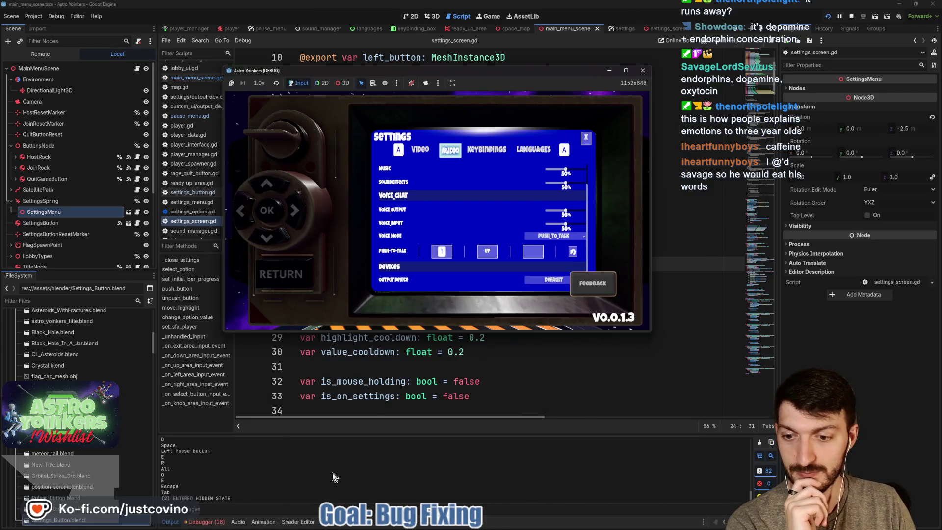
# Show the debugger's Misc clicked-control details and bring the running game back to the front.
pyautogui.click(207, 522)
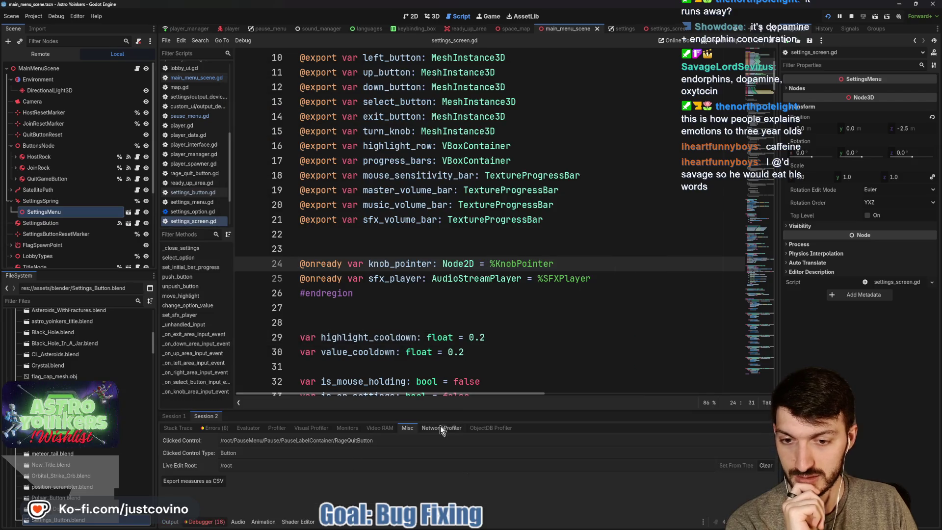
pyautogui.moveTo(545, 525)
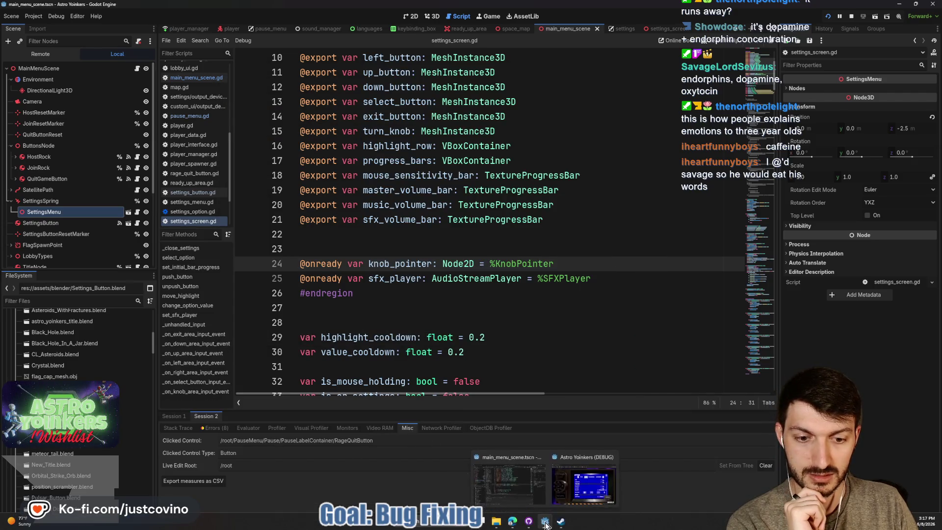
pyautogui.click(583, 473)
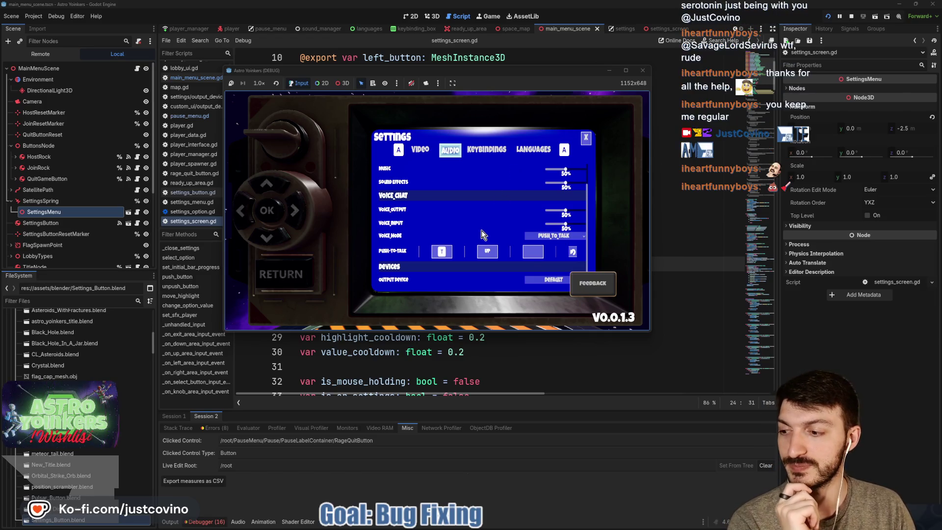
# Check Keybindings, reopen Settings, switch to the Video tab with Q, and move the chat window aside.
pyautogui.click(482, 153)
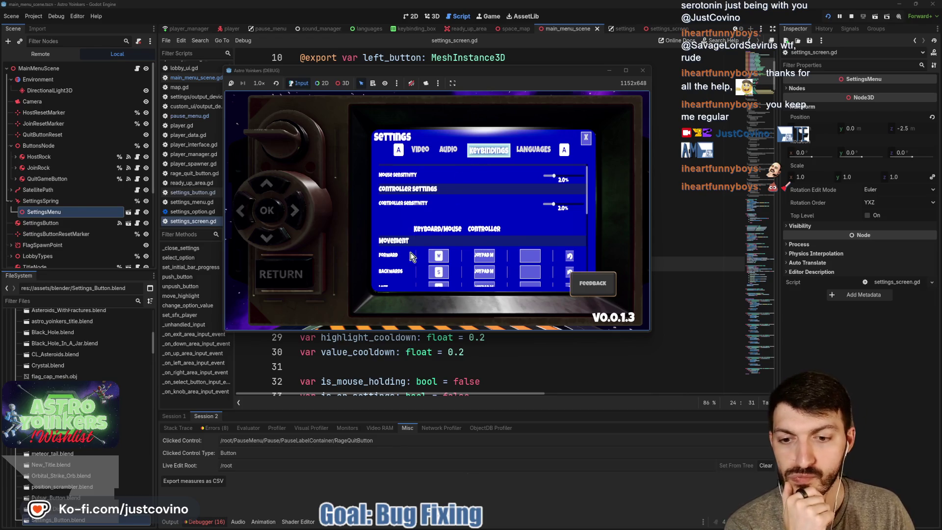
pyautogui.click(296, 276)
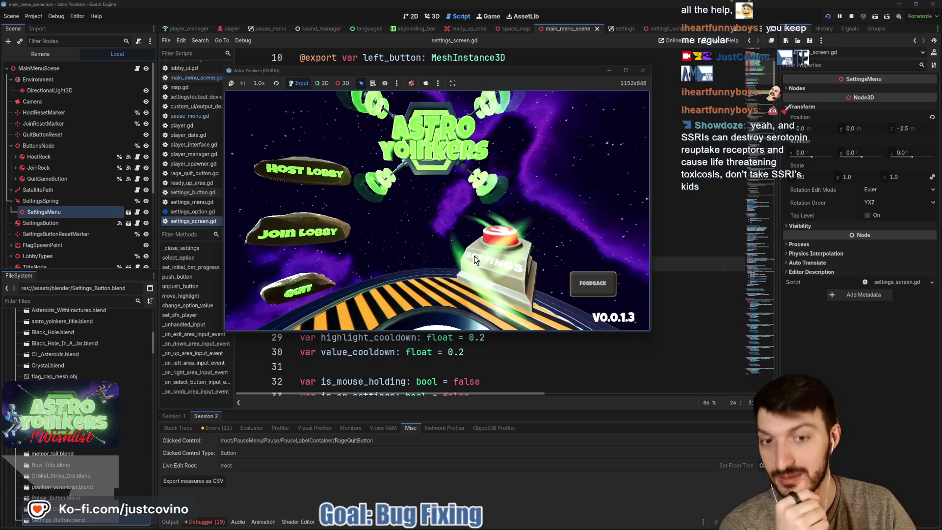
pyautogui.click(498, 249)
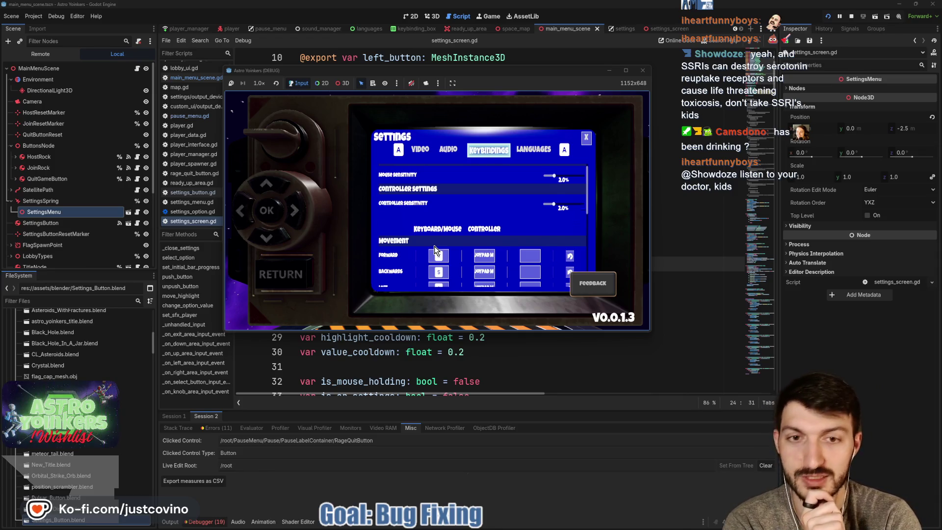
pyautogui.press('q')
pyautogui.press('q')
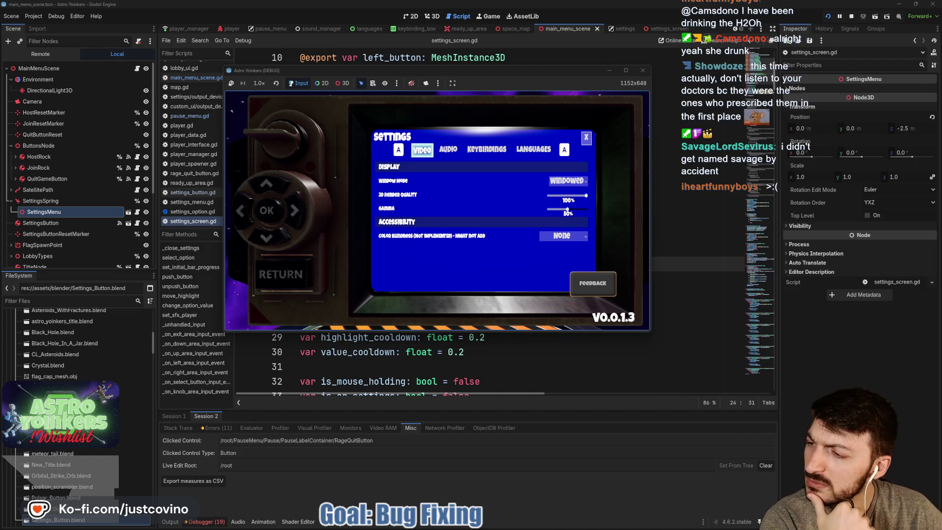
pyautogui.hotkey('alt', 'Tab')
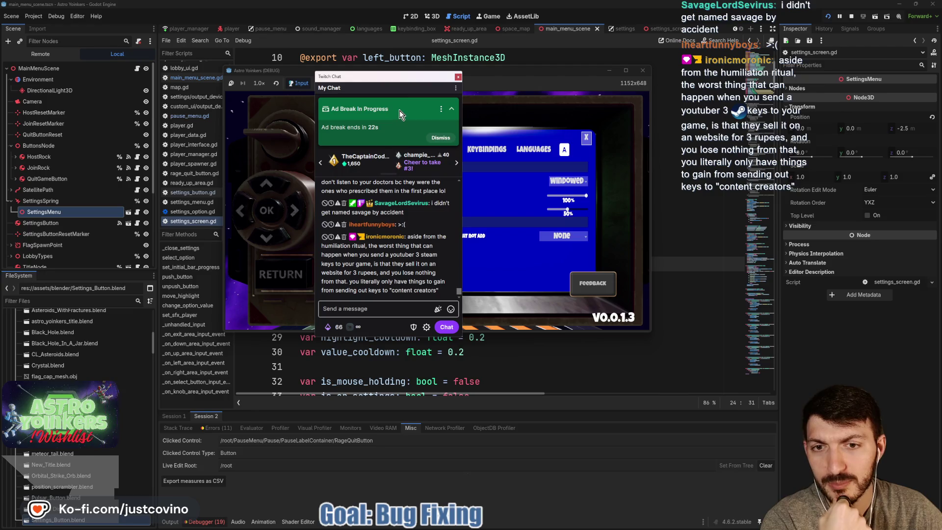
pyautogui.moveTo(393, 78); pyautogui.dragTo(0, 71)
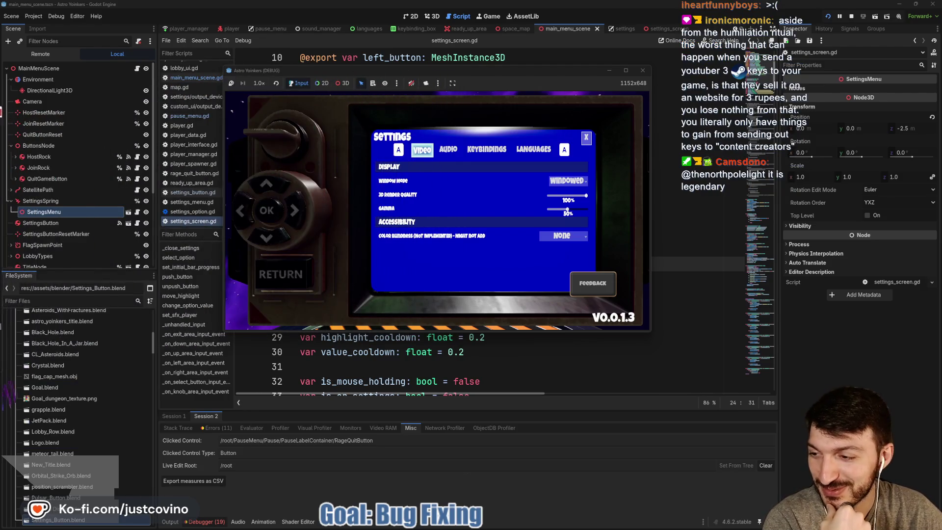
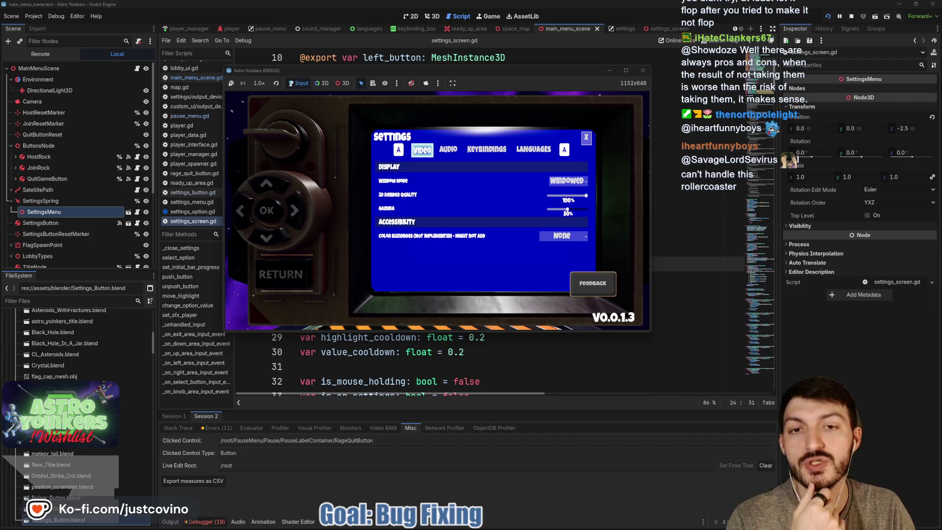
# Nudge the running game window up and right, then RETURN from Settings to the Astro Yoinkers main menu.
pyautogui.moveTo(465, 69)
pyautogui.mouseDown()
pyautogui.moveTo(500, 75)
pyautogui.moveTo(477, 64)
pyautogui.mouseUp()
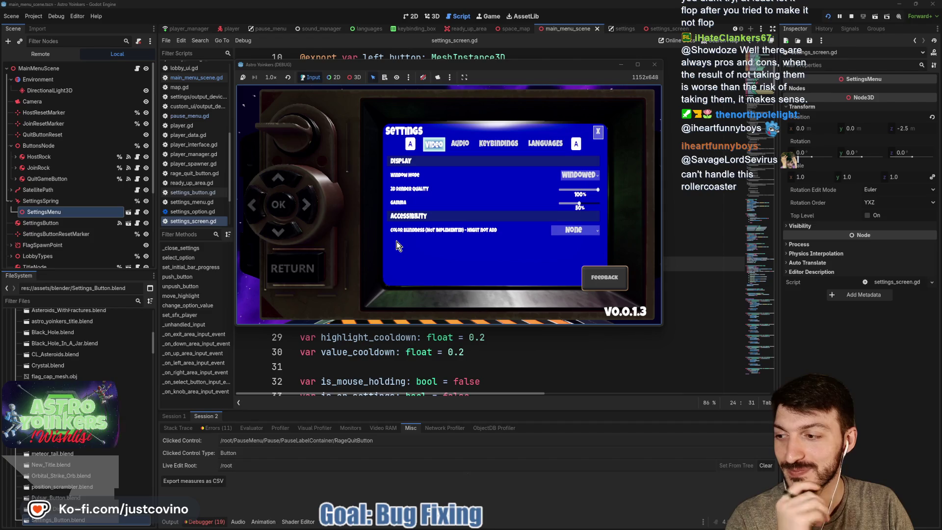
pyautogui.click(306, 272)
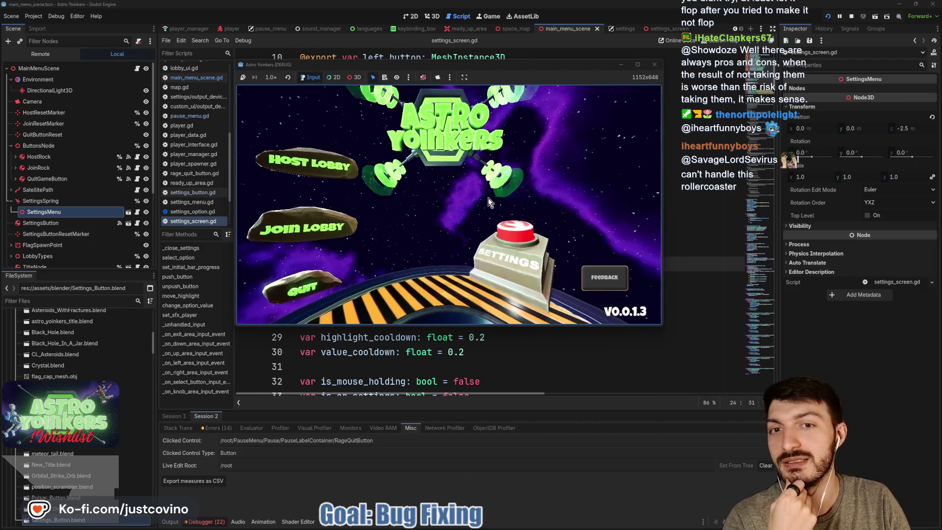
# Reopen the Astro Yoinkers Settings screen on its Video page, then bring the chat window forward.
pyautogui.click(513, 244)
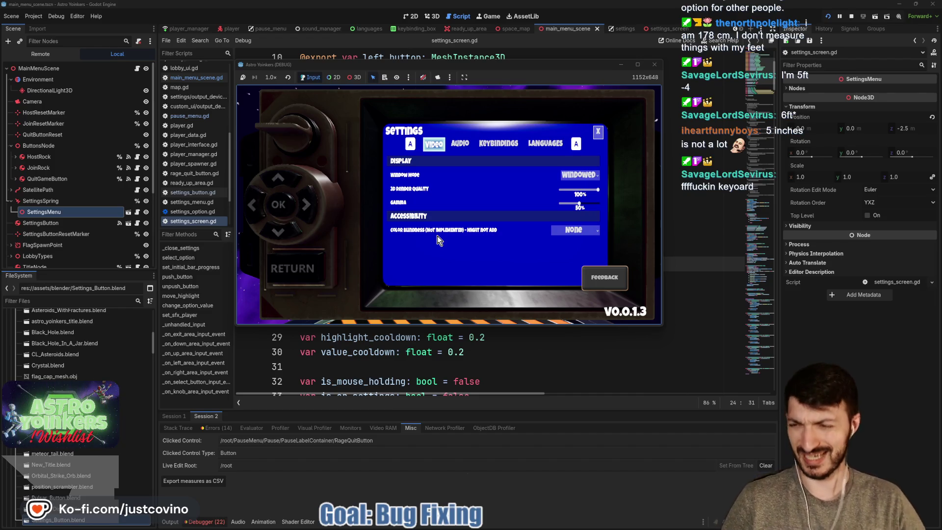
pyautogui.hotkey('alt', 'Tab')
# Drag the chat window to the left edge and RETURN from game Settings to the main menu.
pyautogui.moveTo(406, 70); pyautogui.dragTo(0, 73)
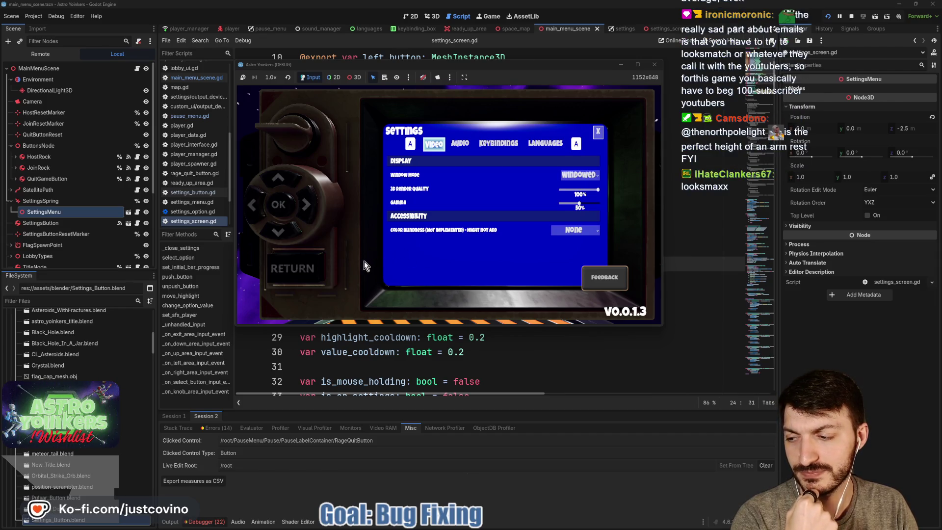
pyautogui.click(304, 268)
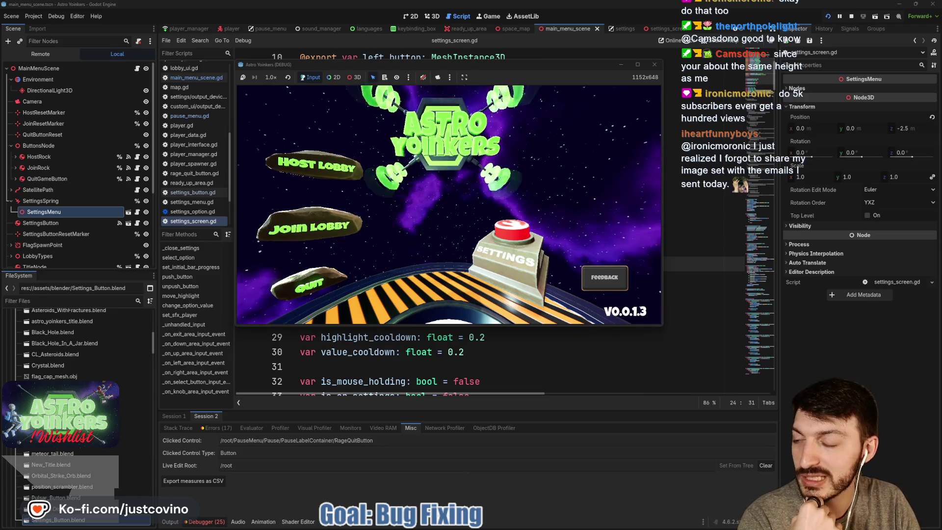
# Bring up the browser and open the creator's channel Videos tab.
pyautogui.hotkey('alt', 'Tab')
pyautogui.moveTo(325, 72); pyautogui.dragTo(315, 73)
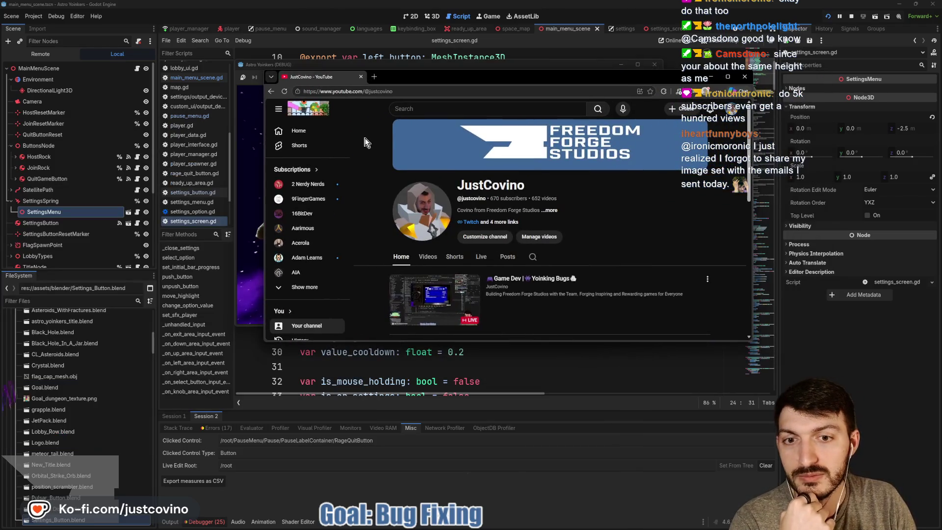
pyautogui.click(429, 257)
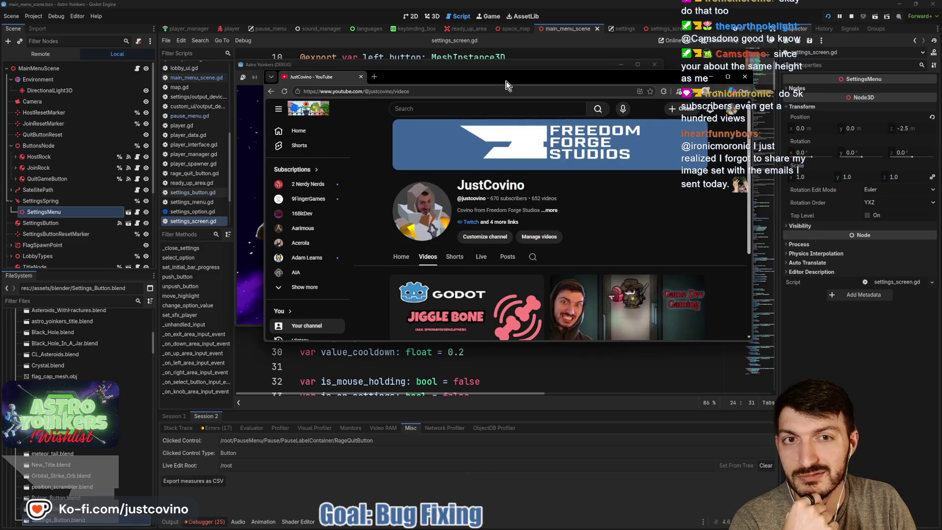
# Scroll the uploads list and enlarge the browser window to show more of the video grid.
pyautogui.moveTo(507, 85); pyautogui.dragTo(434, 69)
pyautogui.scroll(-3, 507, 182)
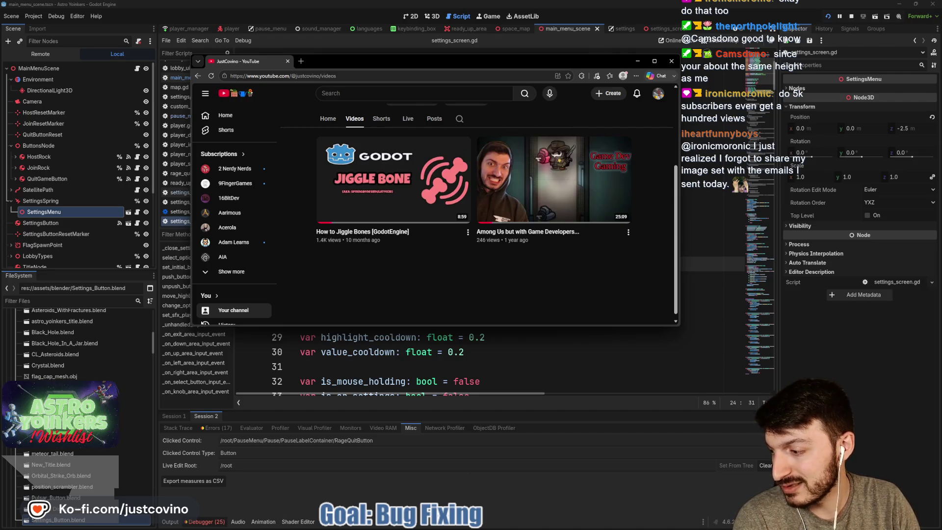
pyautogui.click(78, 298)
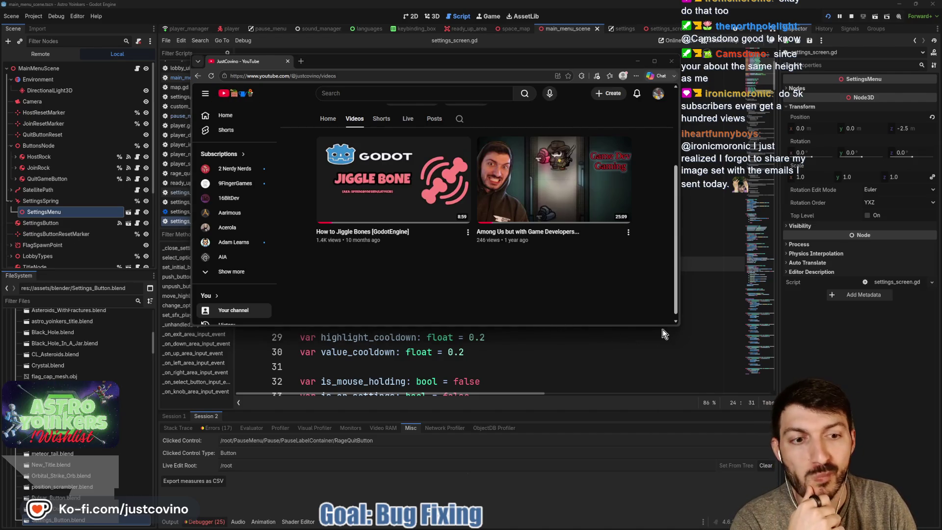
pyautogui.moveTo(678, 327); pyautogui.dragTo(788, 457)
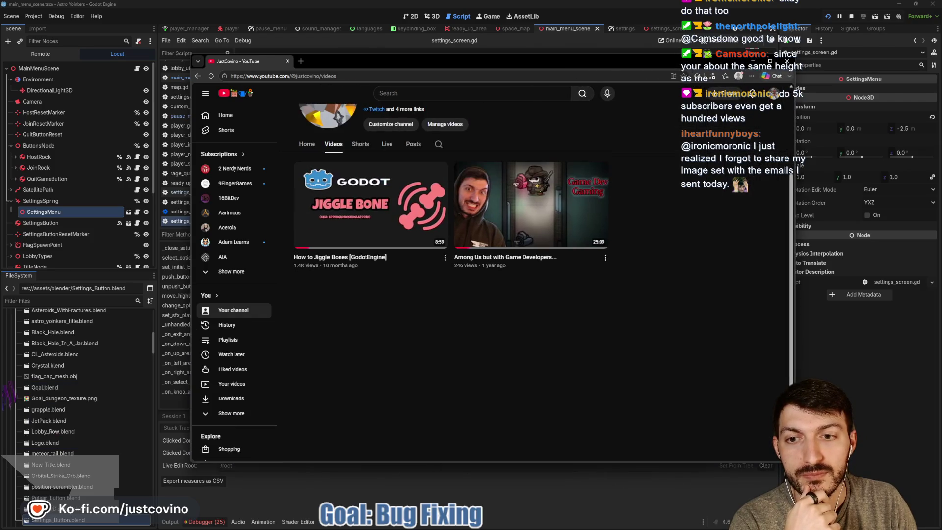
pyautogui.moveTo(297, 269)
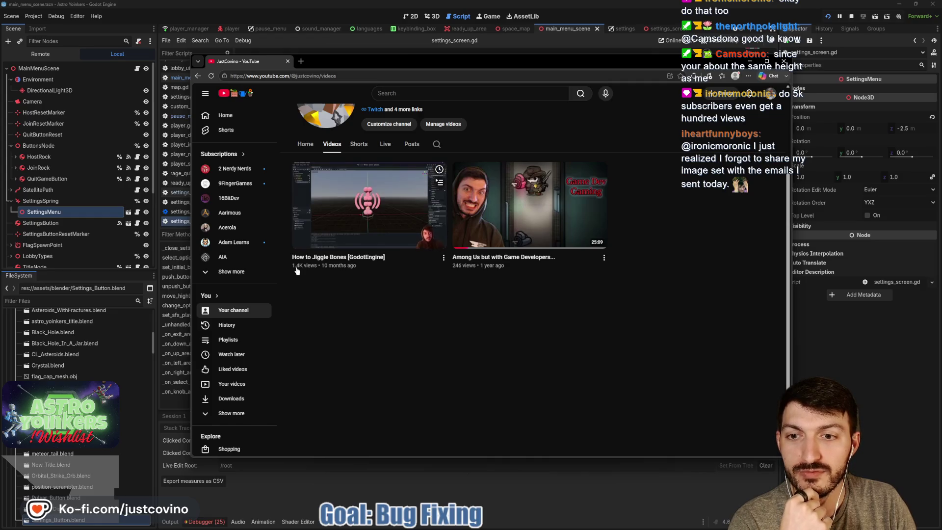
pyautogui.click(385, 219)
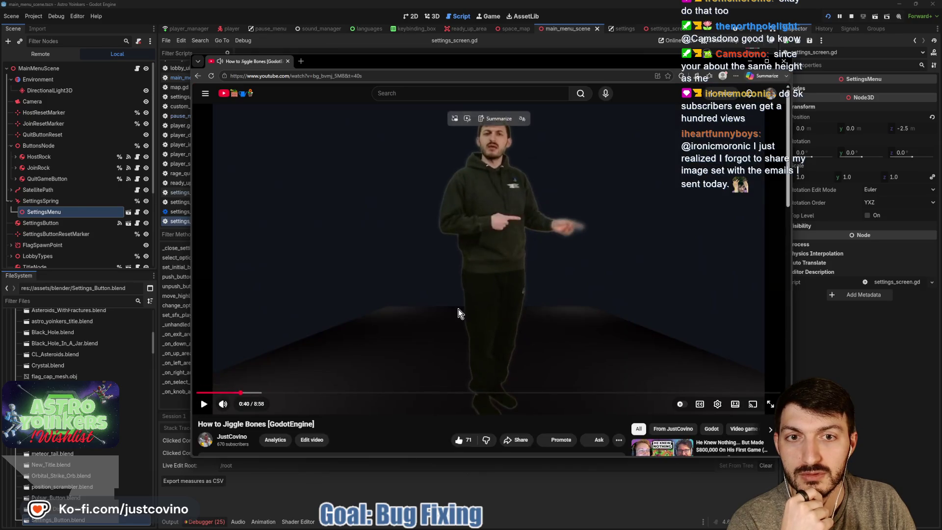
pyautogui.scroll(-6, 458, 311)
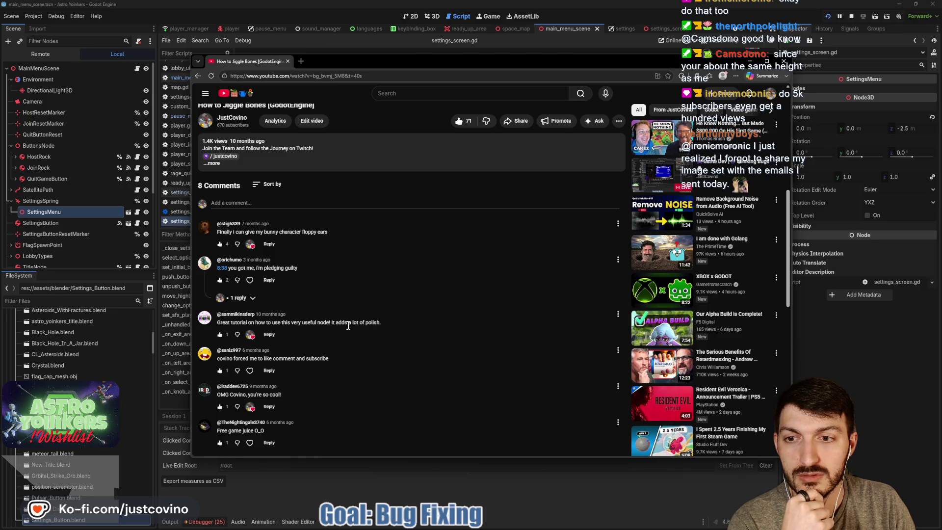
pyautogui.scroll(-3, 349, 328)
pyautogui.scroll(10, 351, 328)
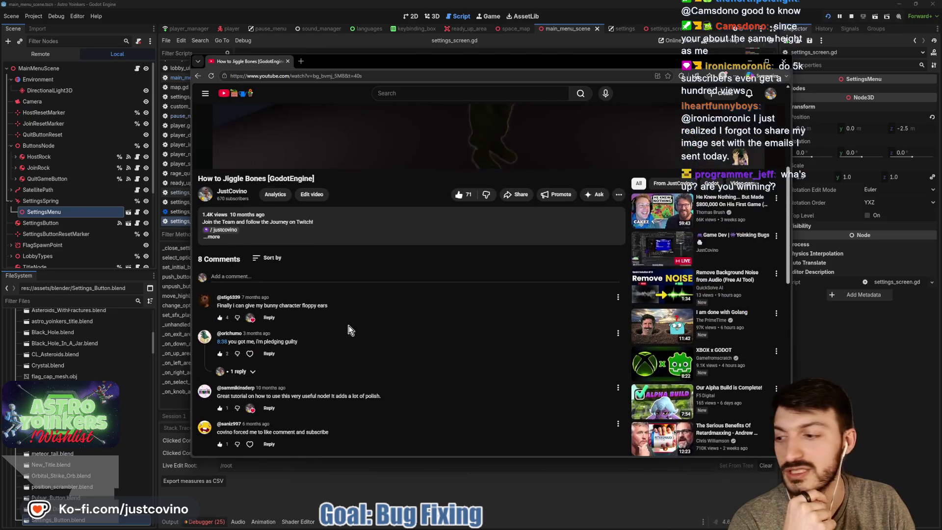
pyautogui.scroll(3, 398, 314)
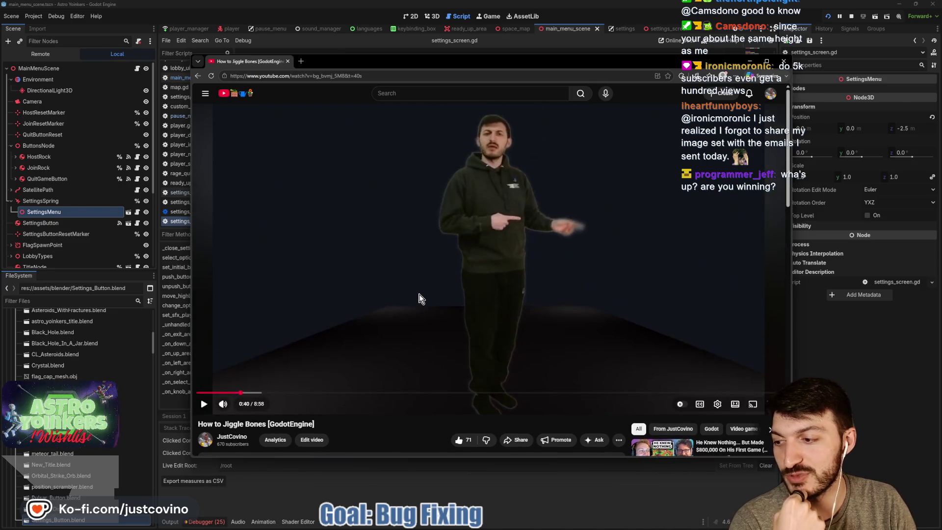
pyautogui.click(198, 77)
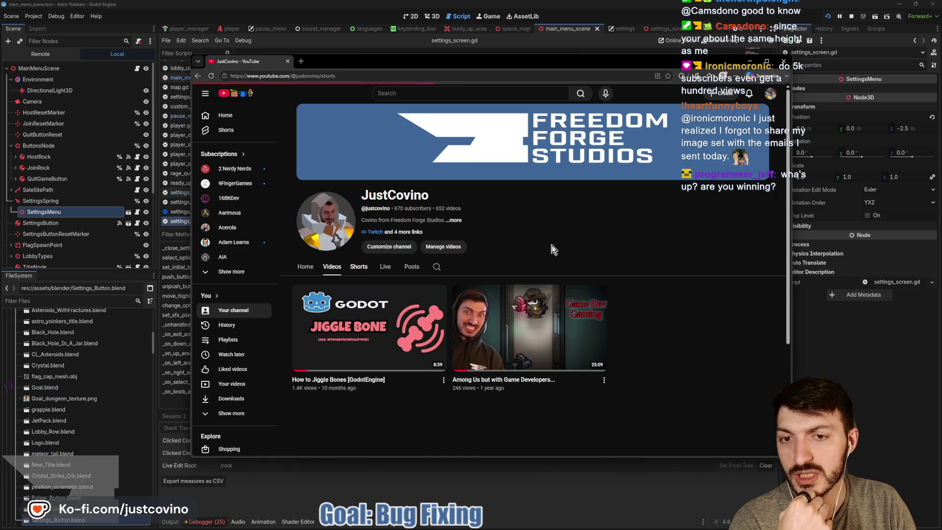
# Browse the channel's Shorts sorted by Popular, then return via Home to the Videos list.
pyautogui.scroll(-3, 554, 249)
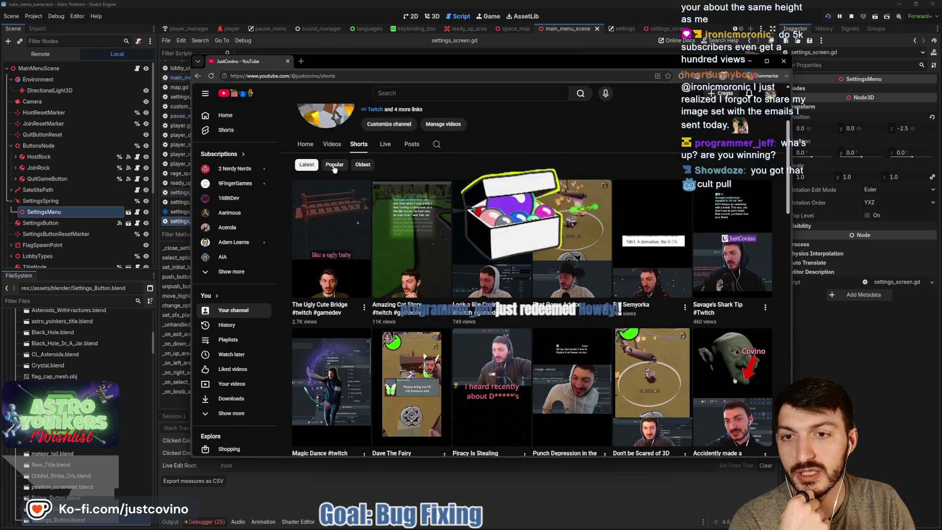
pyautogui.click(333, 167)
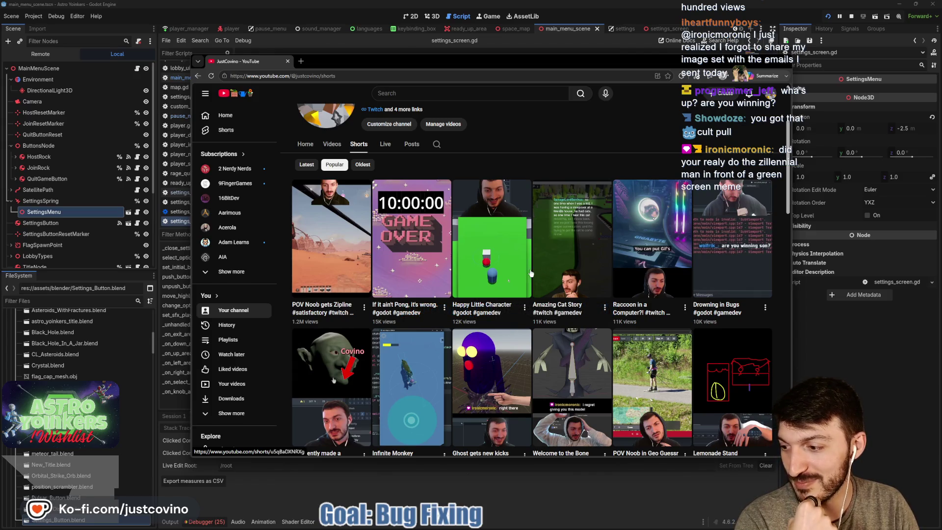
pyautogui.click(310, 147)
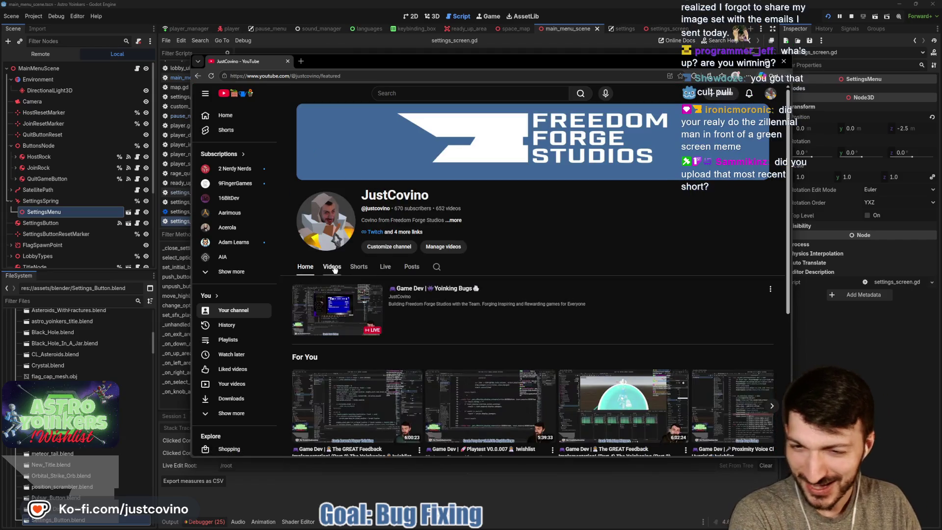
pyautogui.click(331, 267)
# Play 'How to Jiggle Bones [GodotEngine]' and seek back to about 0:10.
pyautogui.click(346, 335)
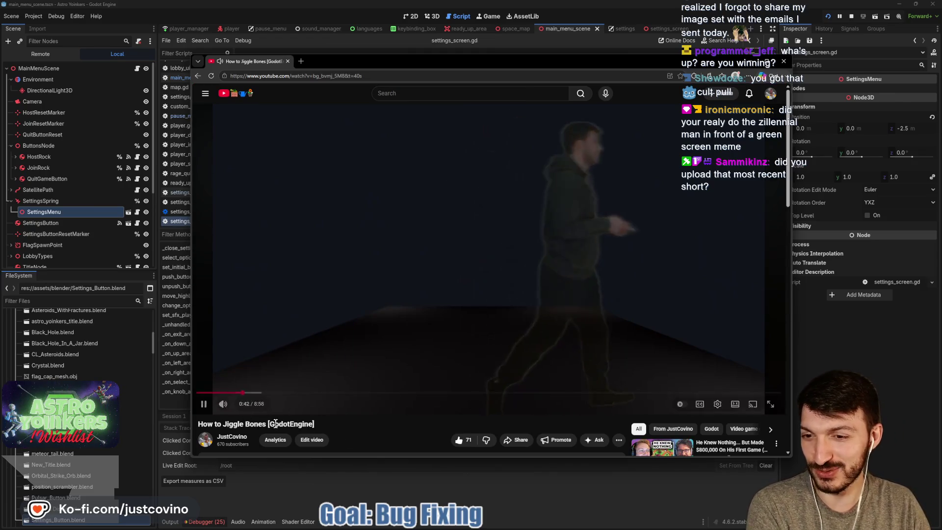
pyautogui.click(224, 393)
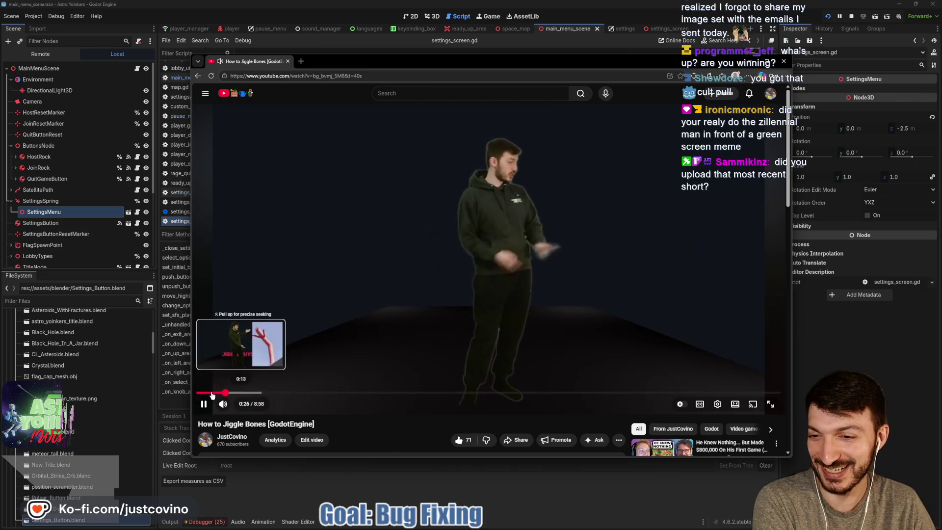
pyautogui.click(209, 392)
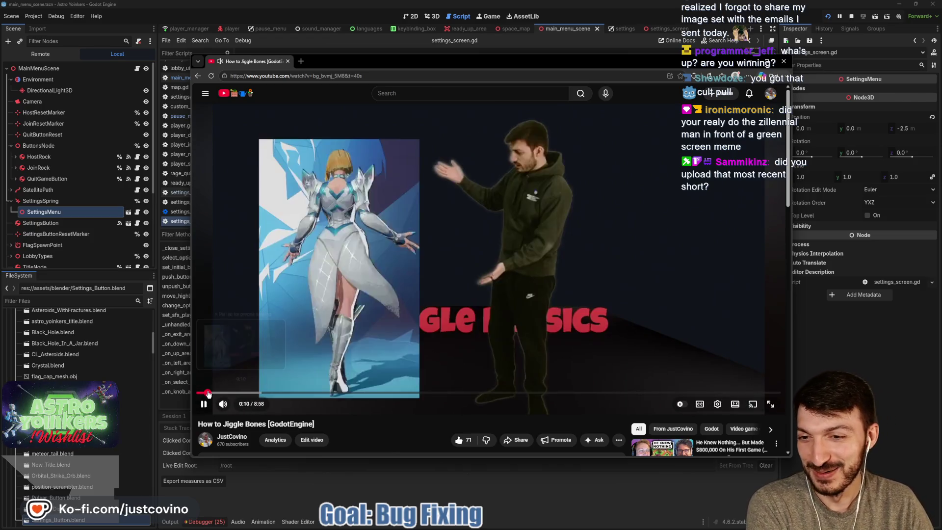